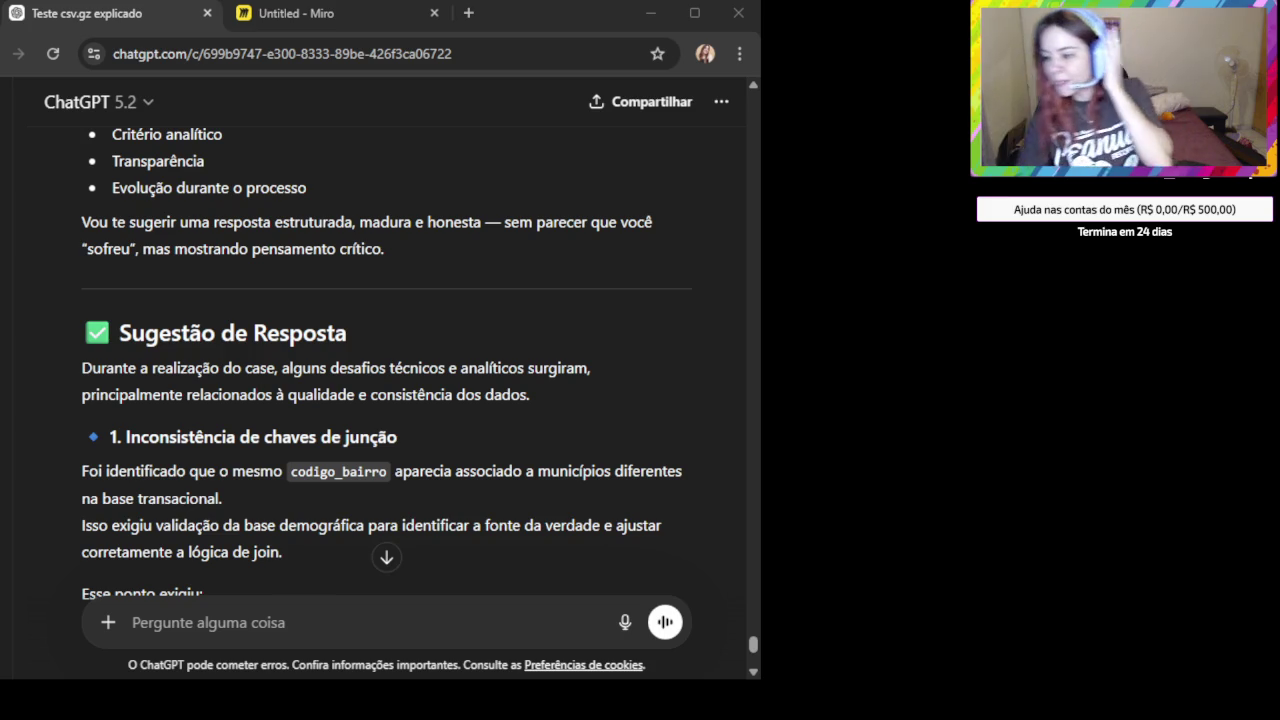
Review the data-challenges answer, highlighting the merge restructuring, granularity and density/foot-traffic lines.
scroll(391, 434, "down", 2)
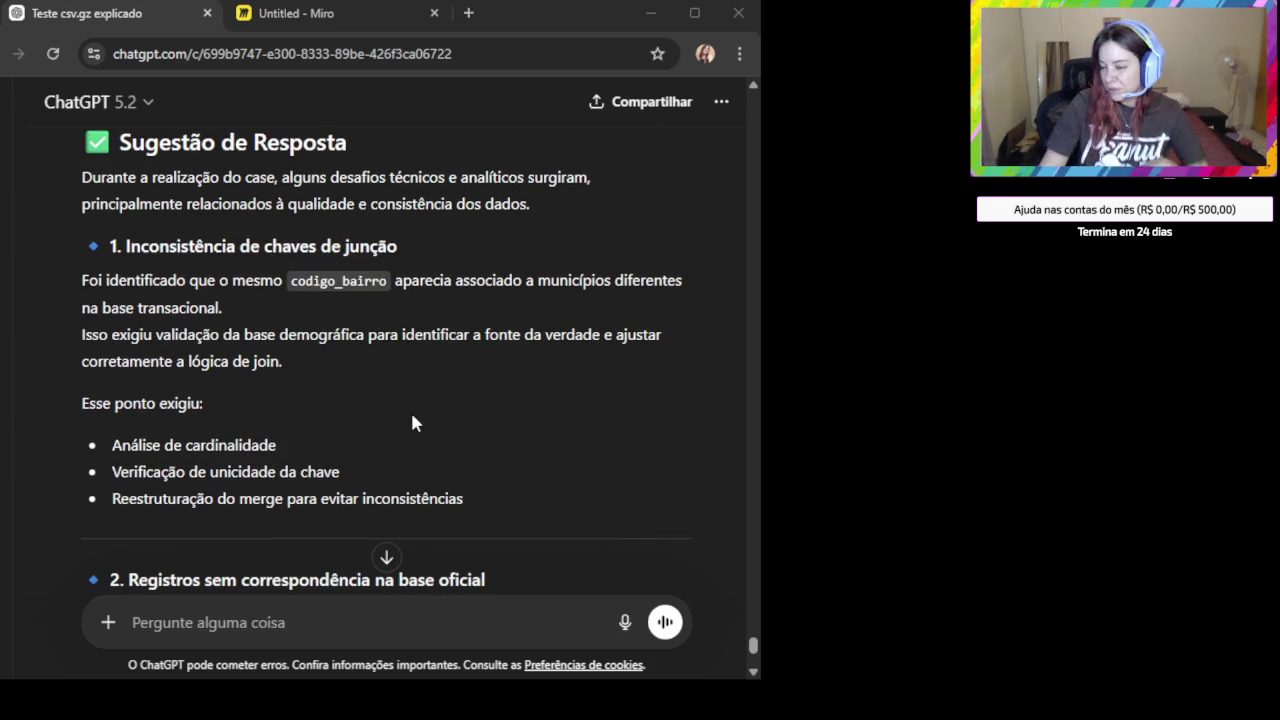
scroll(412, 440, "down", 1)
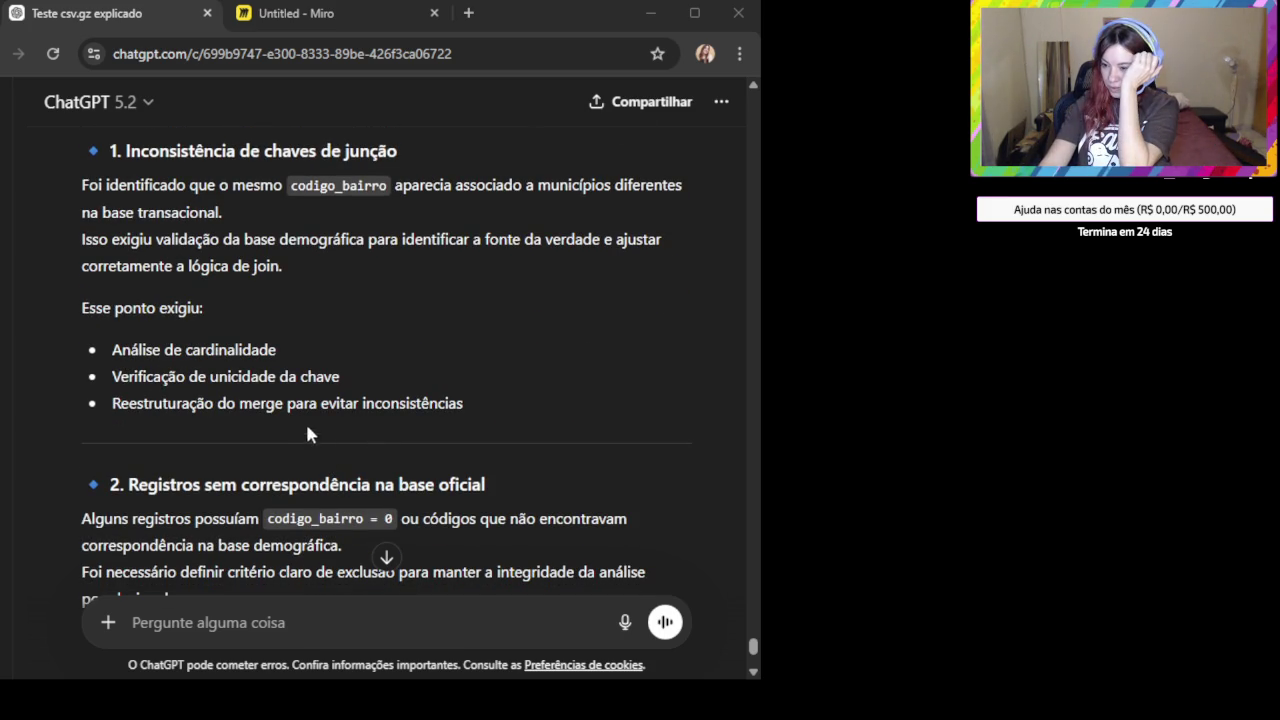
triple_click(297, 408)
scroll(290, 420, "down", 2)
left_click(363, 471)
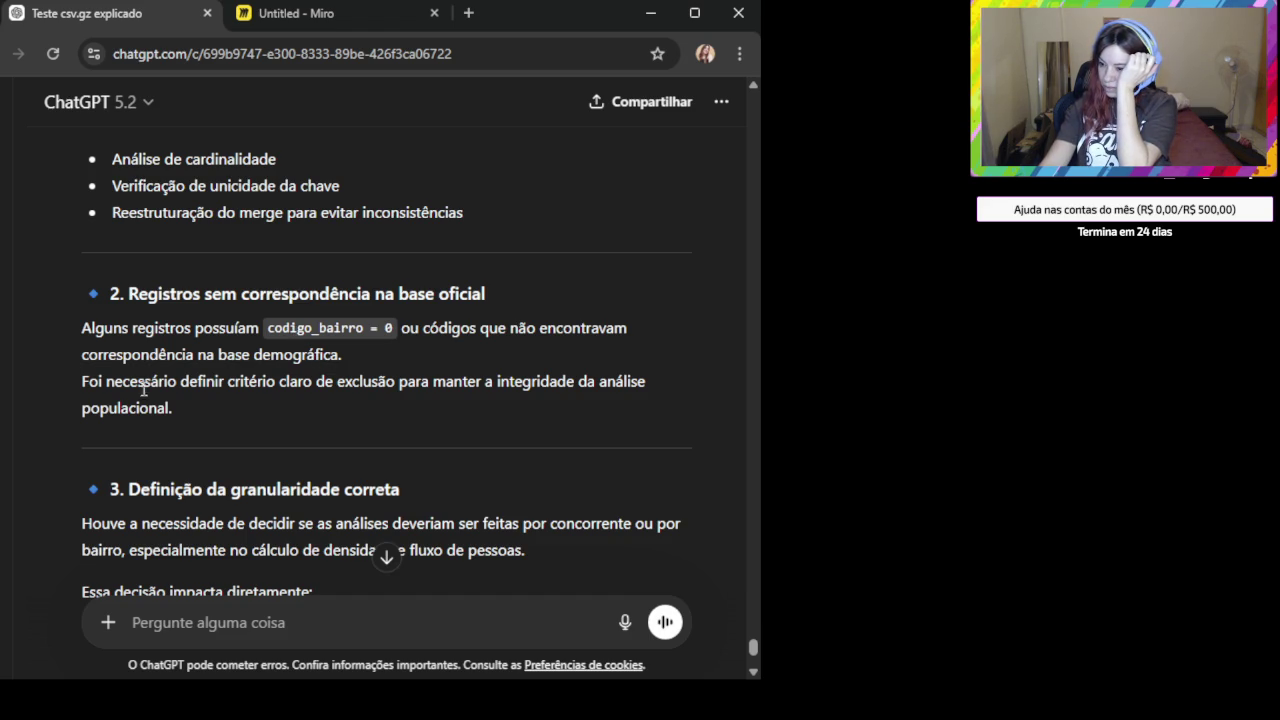
scroll(142, 402, "down", 2)
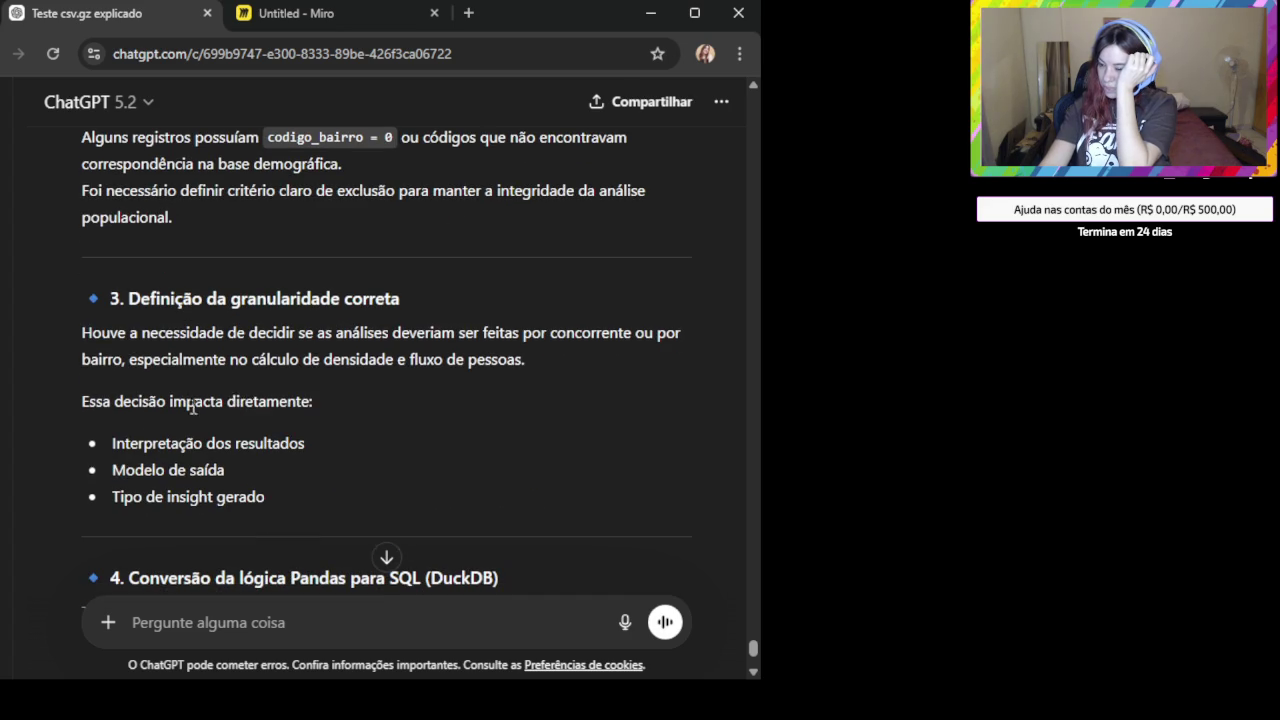
left_click_drag(150, 298, 402, 292)
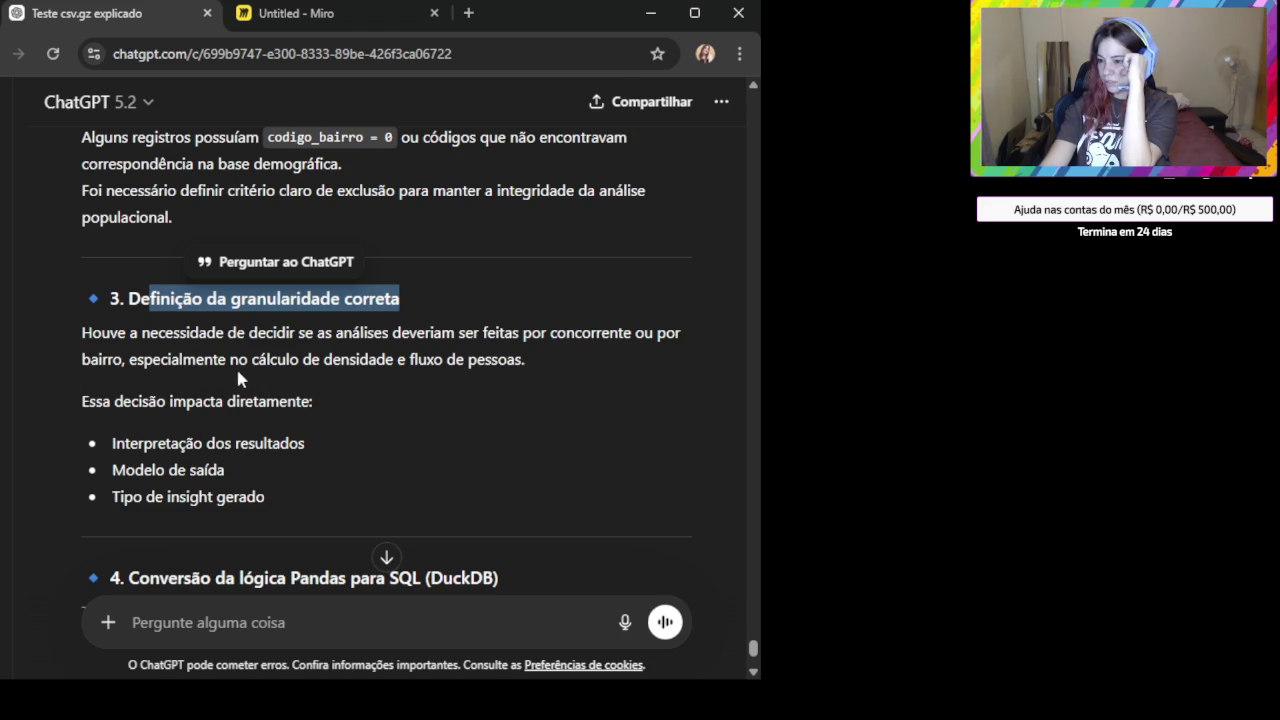
left_click_drag(143, 359, 564, 366)
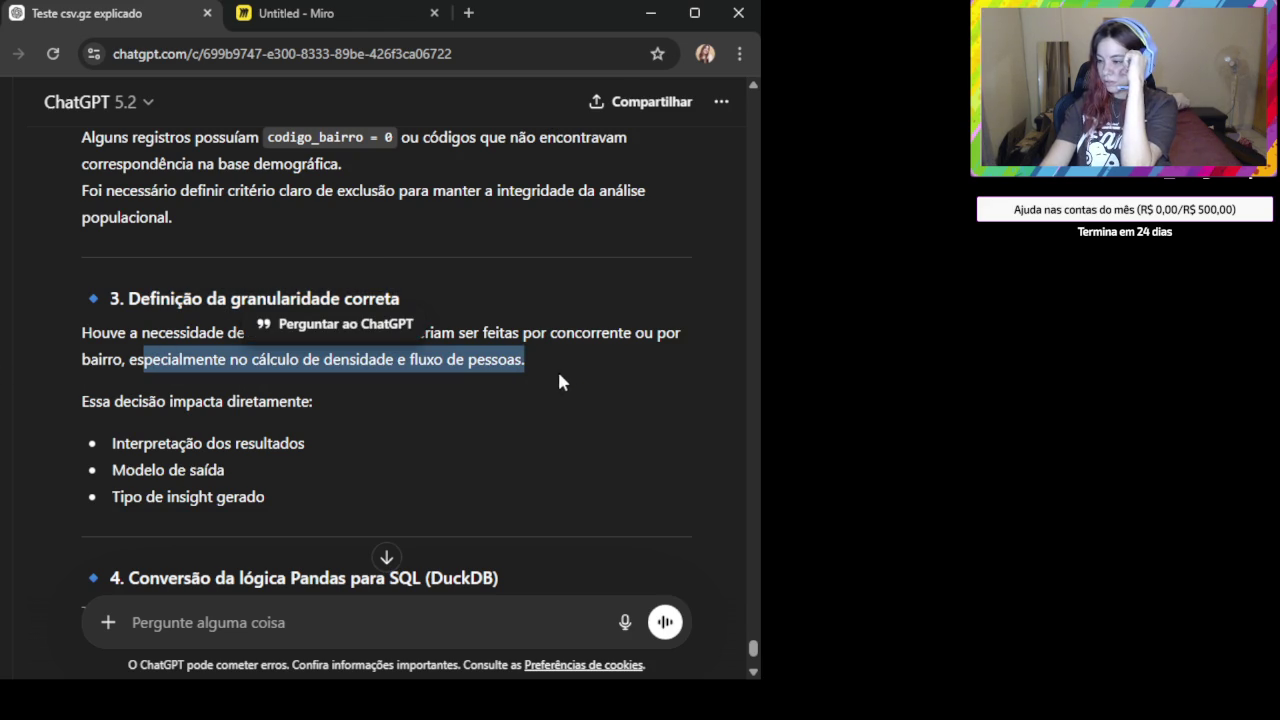
left_click(478, 434)
scroll(420, 460, "down", 3)
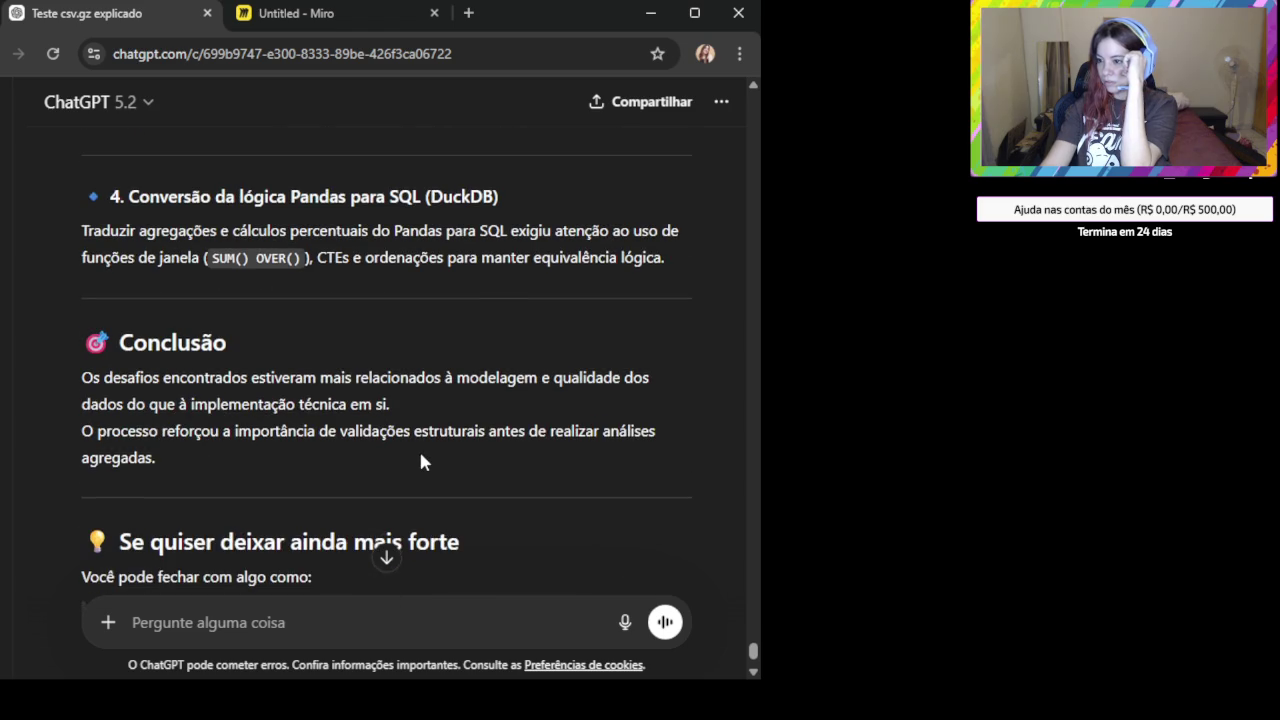
scroll(420, 455, "up", 1)
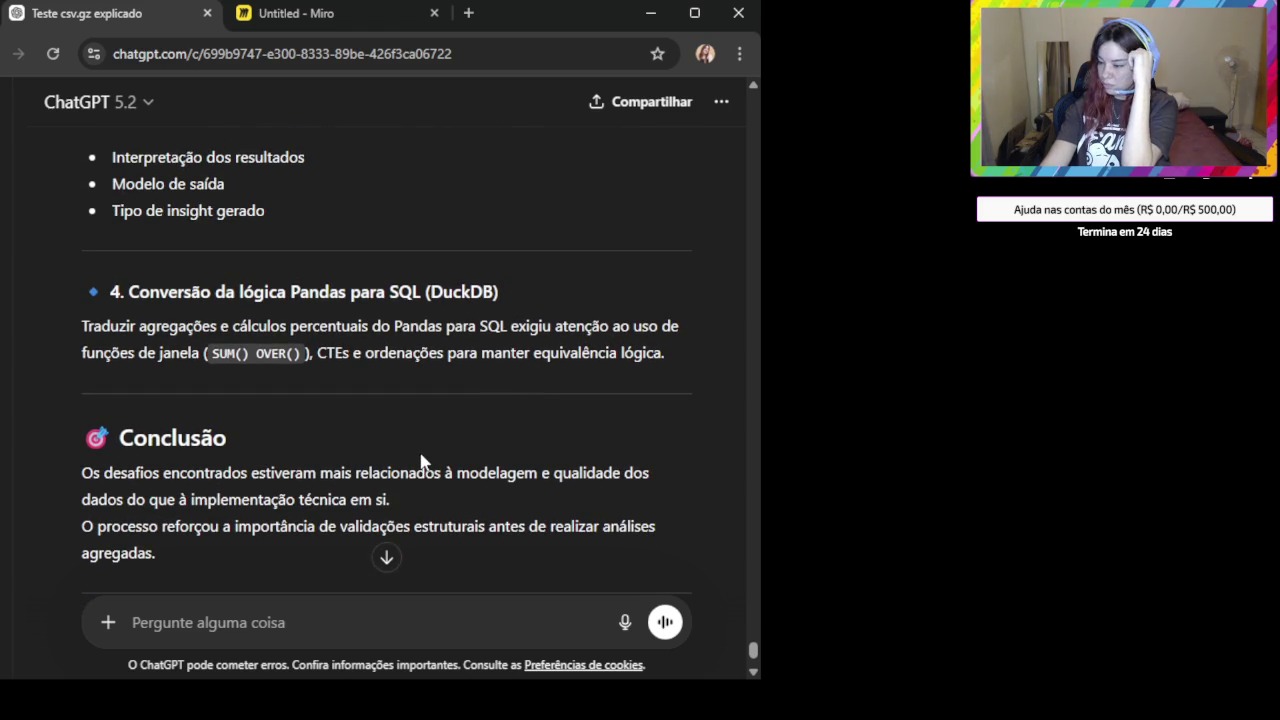
Continue reading, highlighting the Pandas-to-SQL conversion paragraph and the SUM() OVER() mention.
left_click_drag(666, 355, 97, 321)
left_click(320, 372)
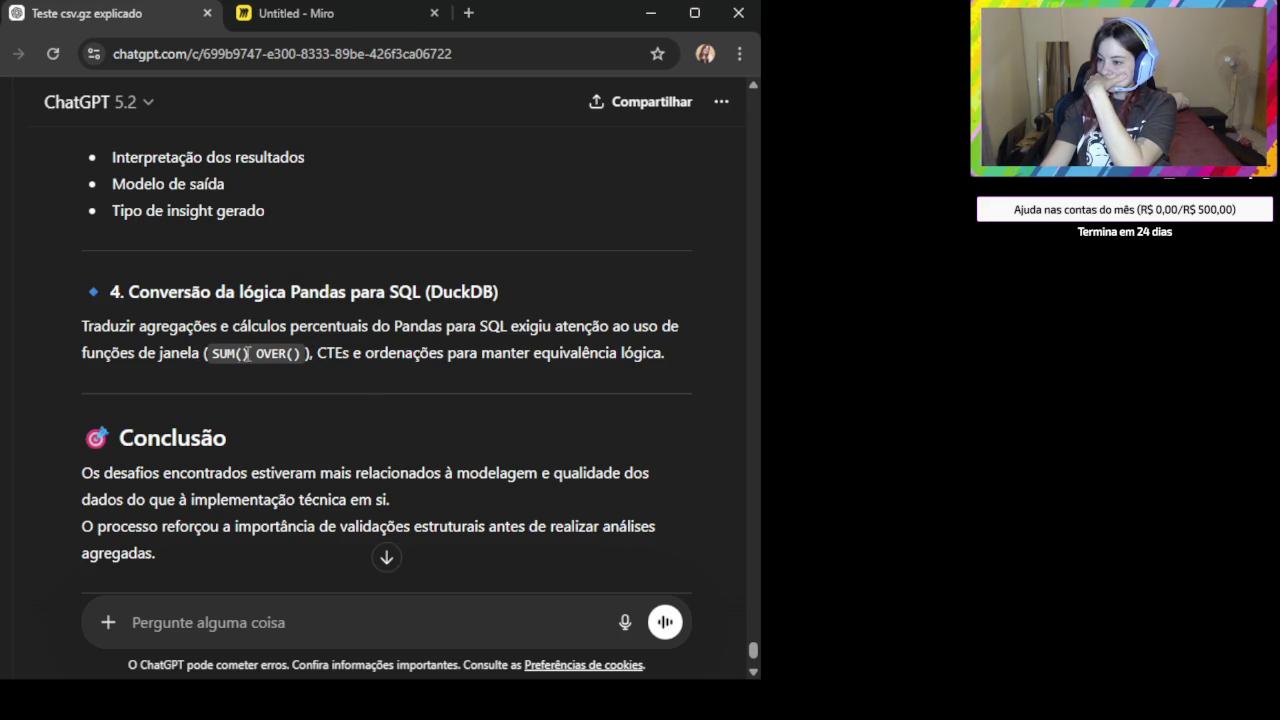
left_click_drag(221, 357, 371, 366)
left_click(384, 422)
scroll(384, 422, "down", 1)
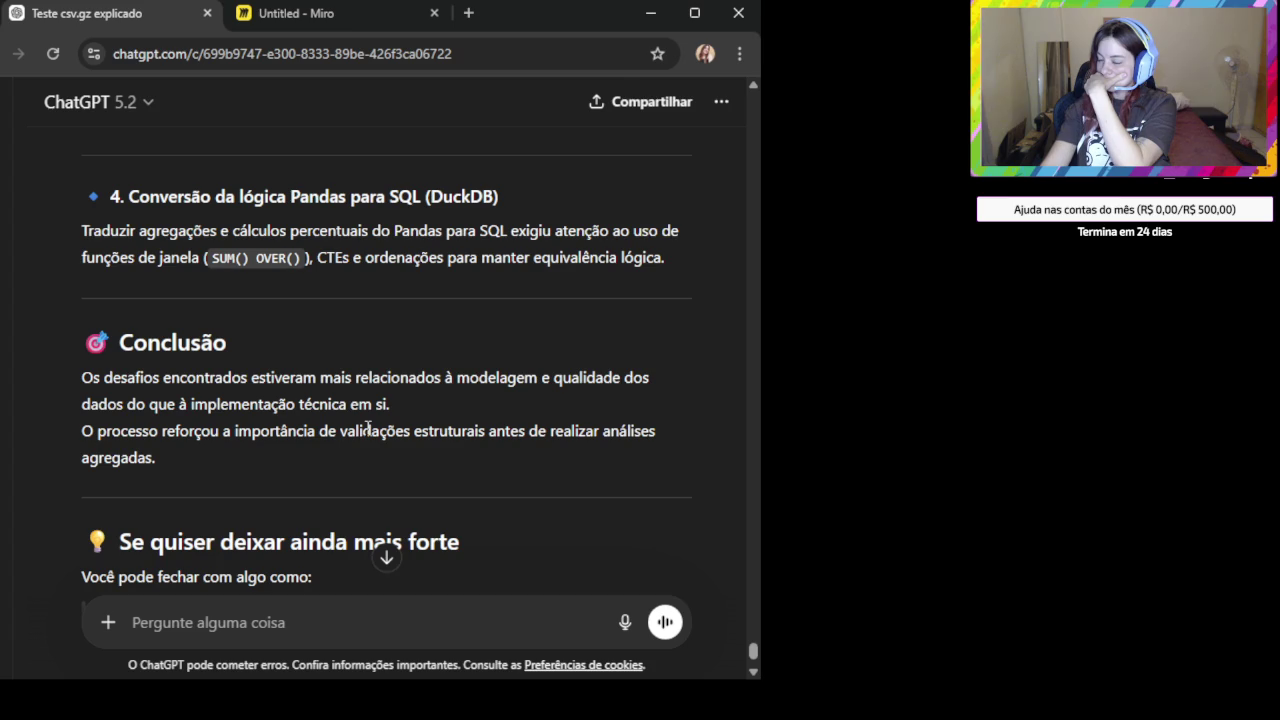
scroll(342, 438, "down", 1)
scroll(342, 438, "down", 2)
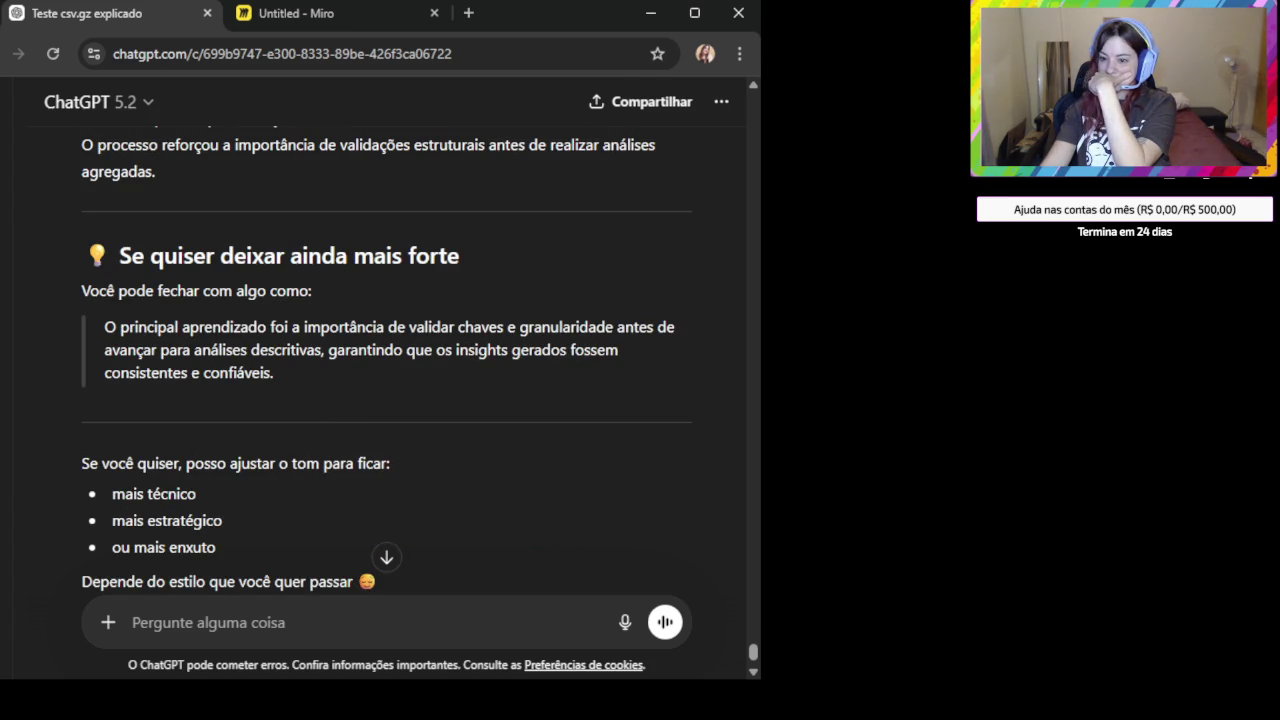
scroll(371, 496, "down", 1)
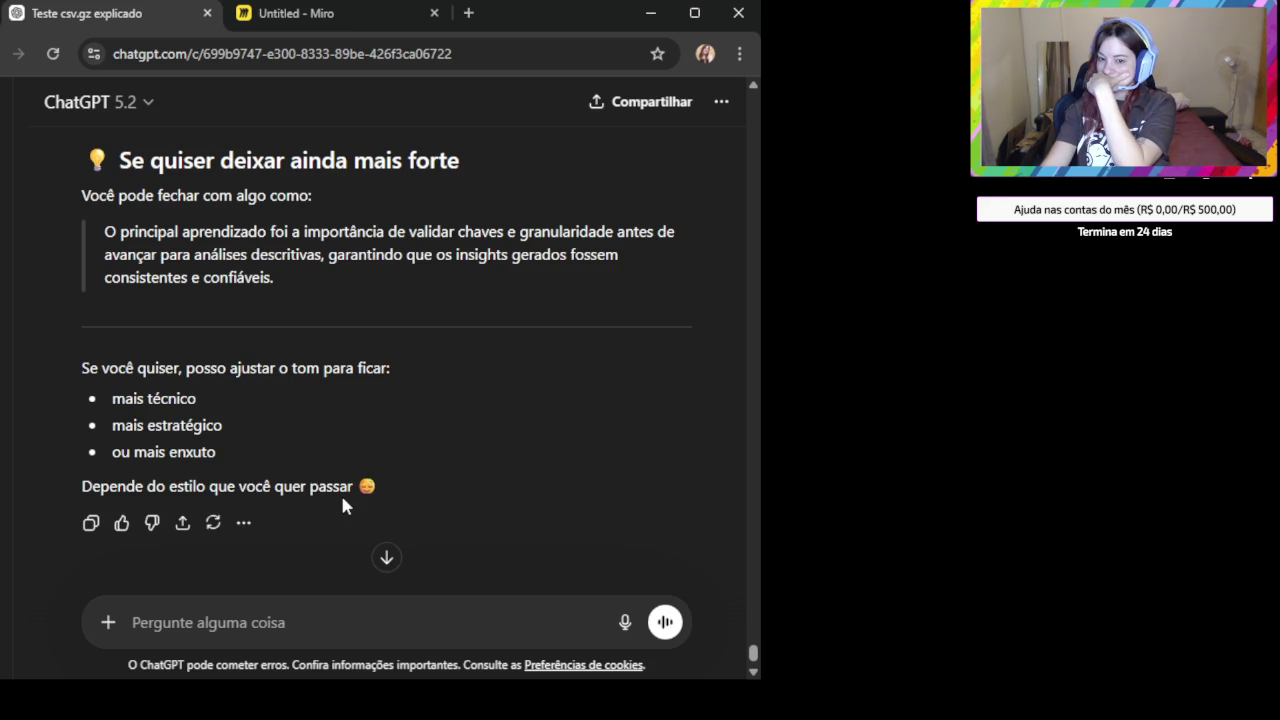
scroll(330, 460, "down", 1)
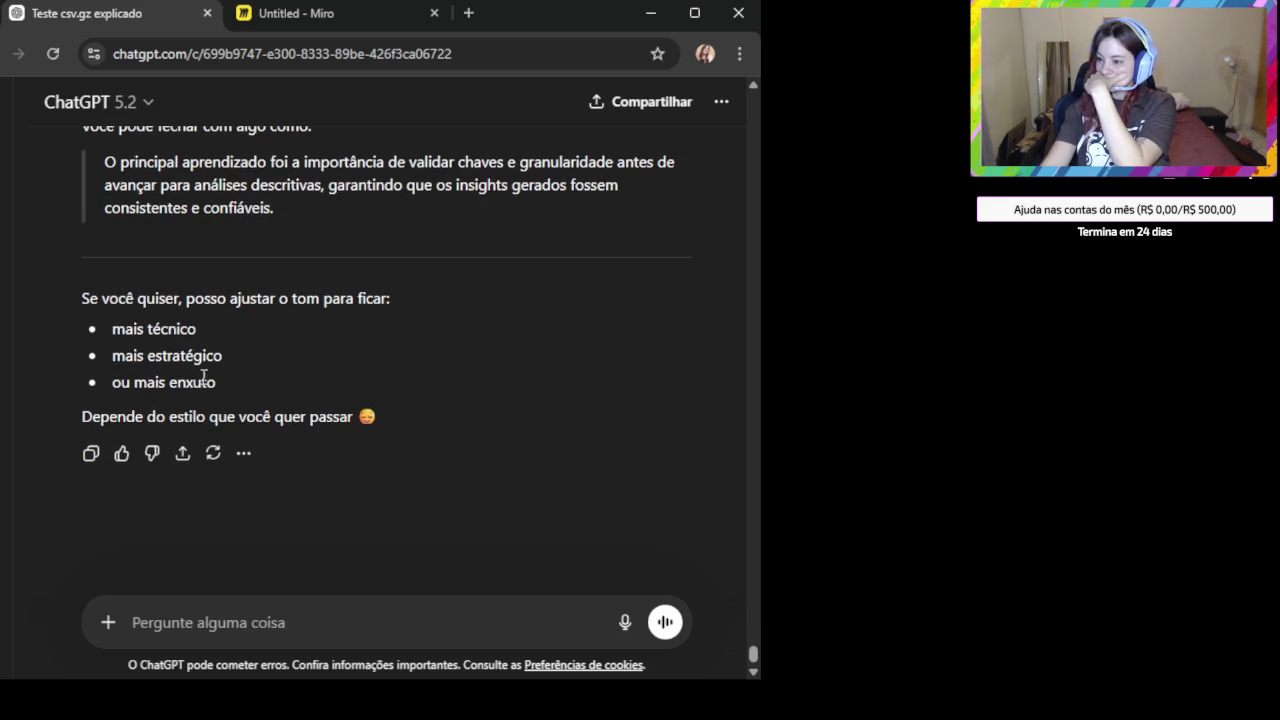
Ask ChatGPT 'Quero mais enxuto e menos técnico' and read the shorter reply.
left_click(188, 622)
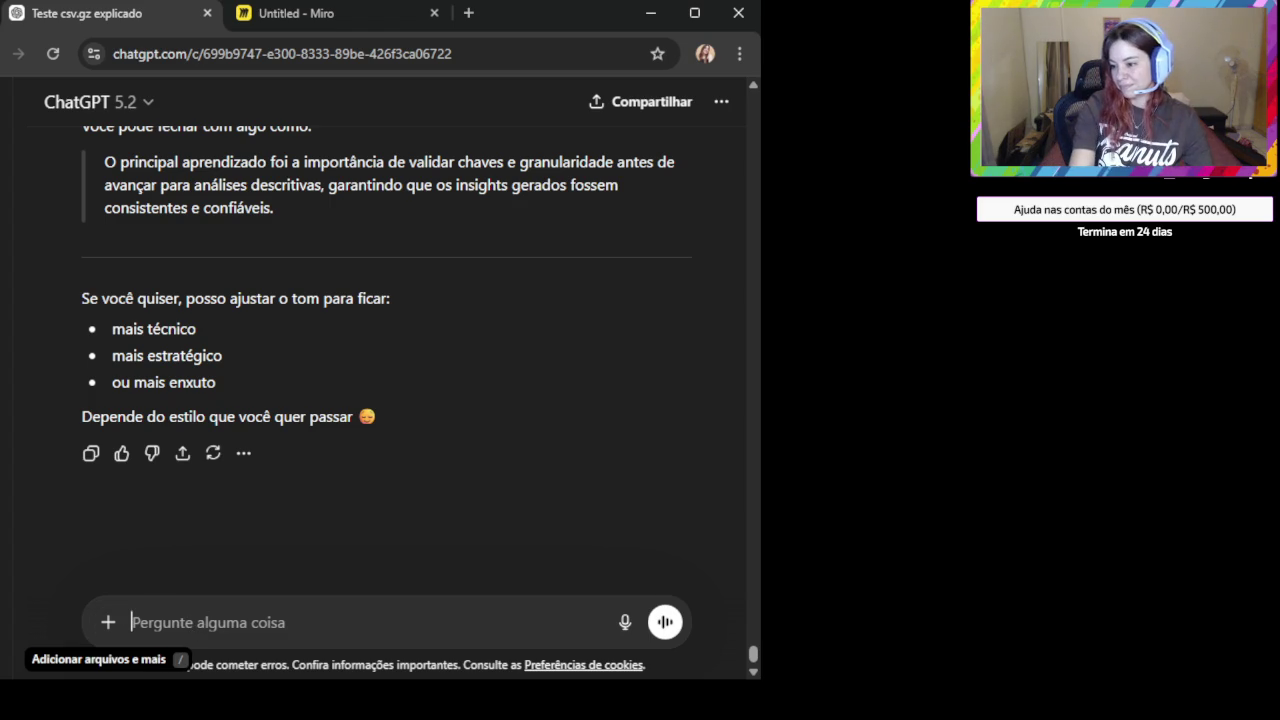
type("Quero mais enxuto e me")
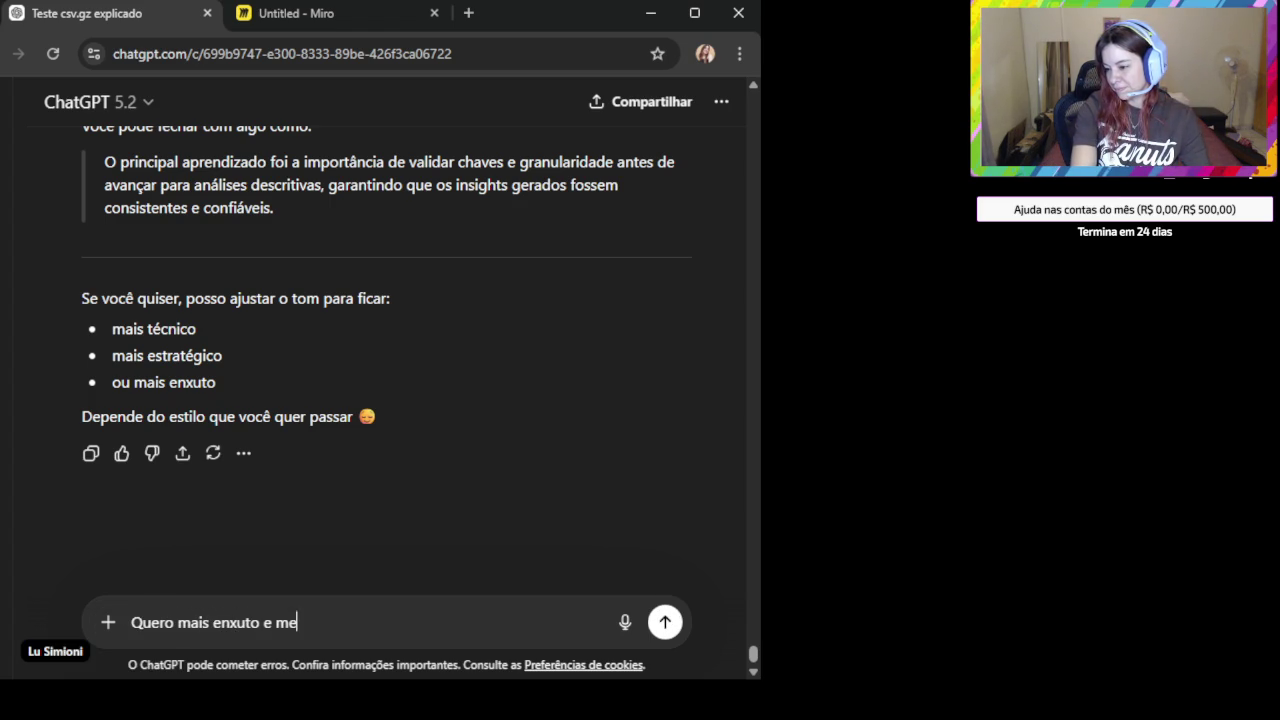
type("nos técnico")
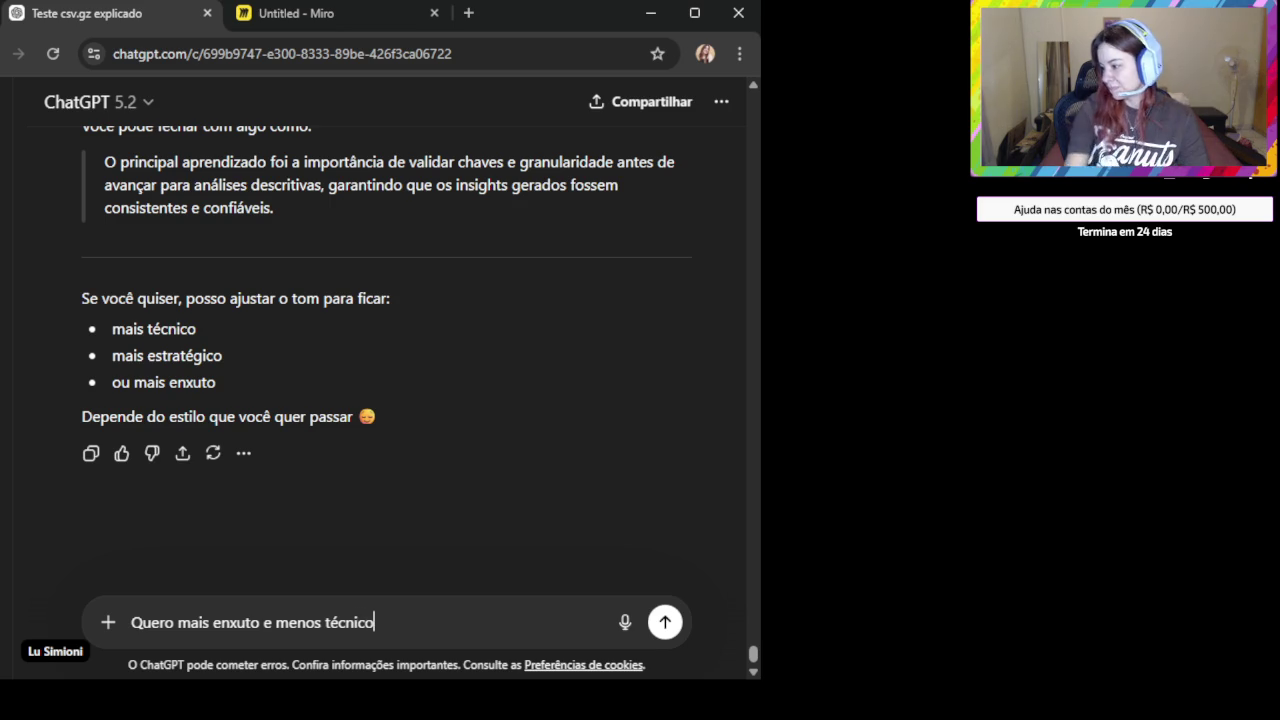
key("Return")
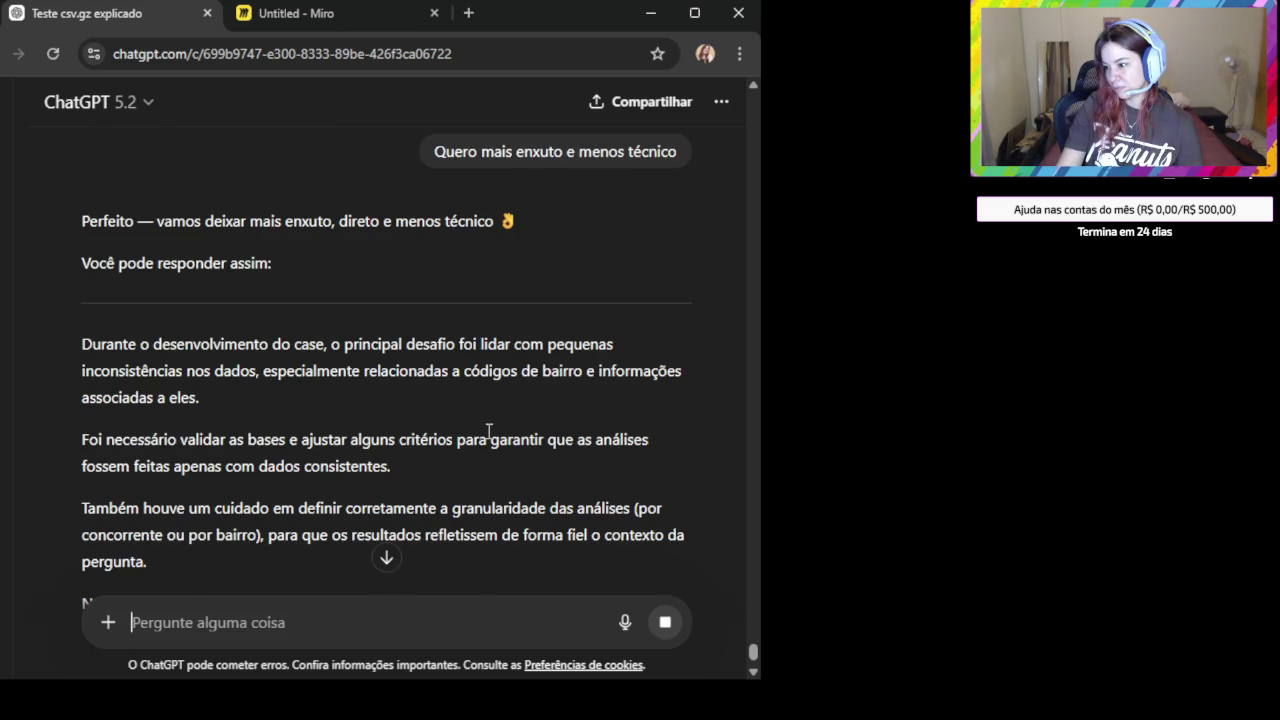
scroll(489, 431, "down", 1)
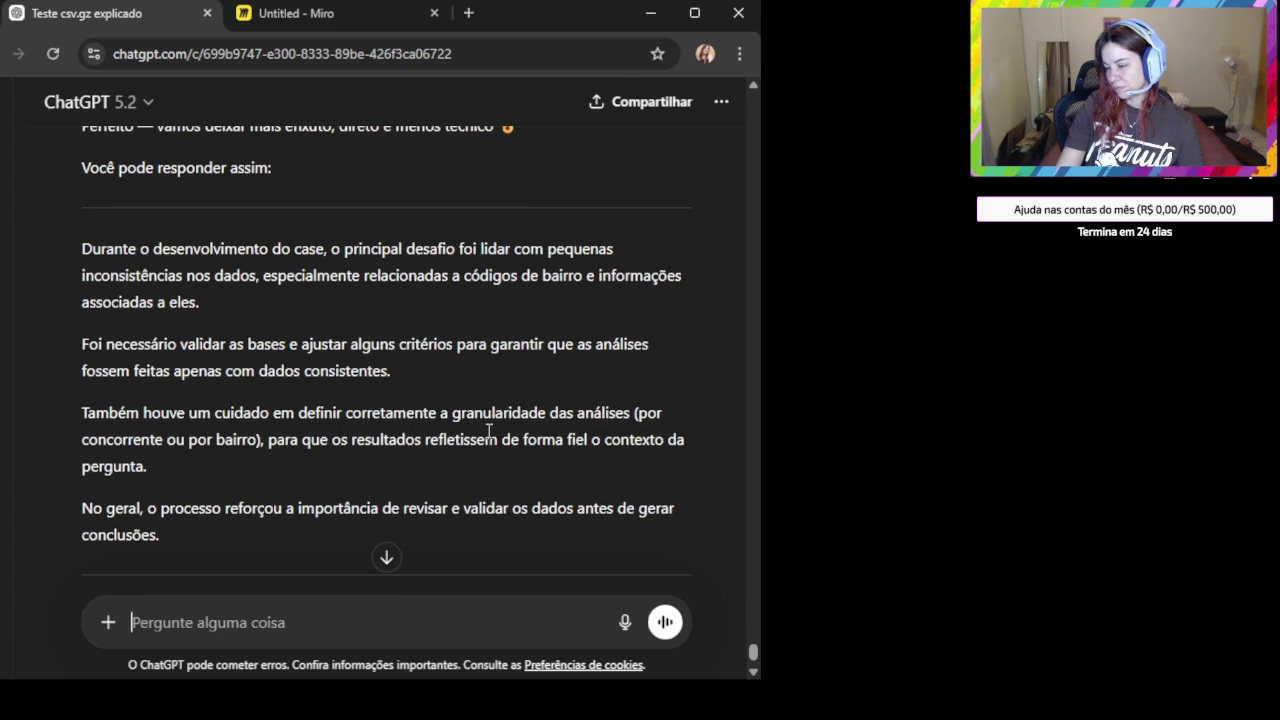
scroll(489, 431, "down", 1)
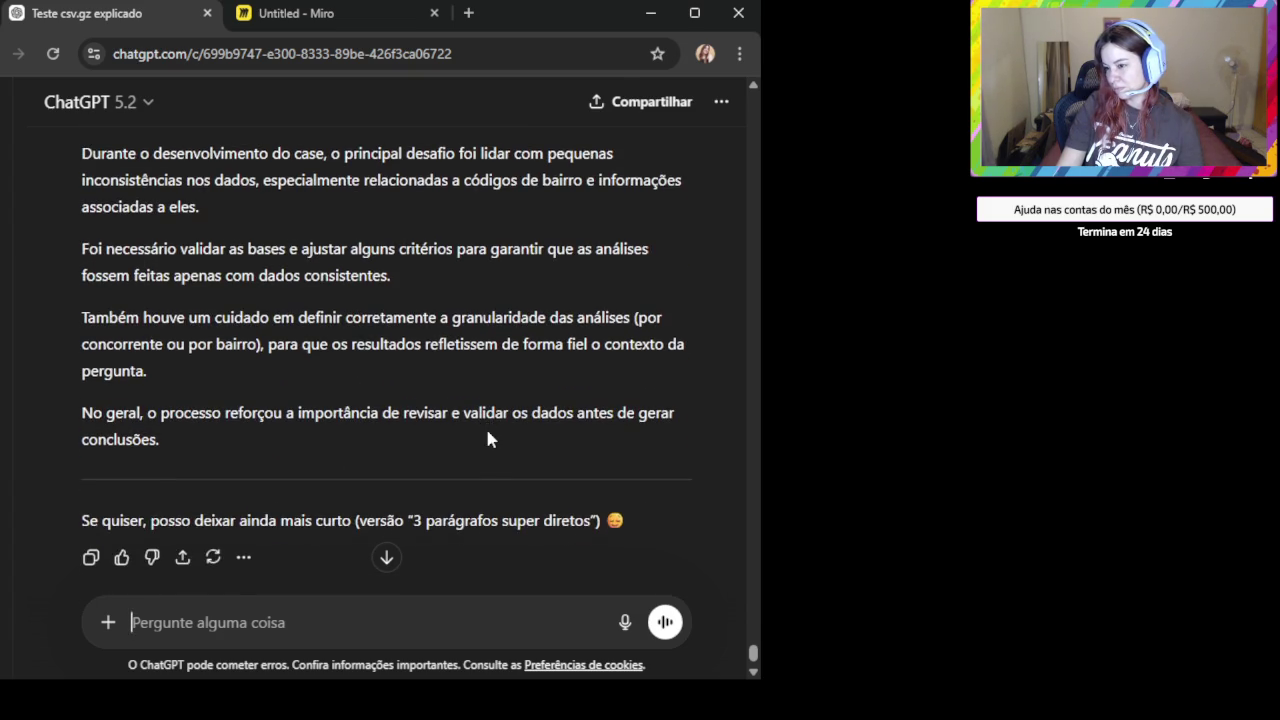
scroll(486, 433, "up", 1)
scroll(486, 436, "up", 1)
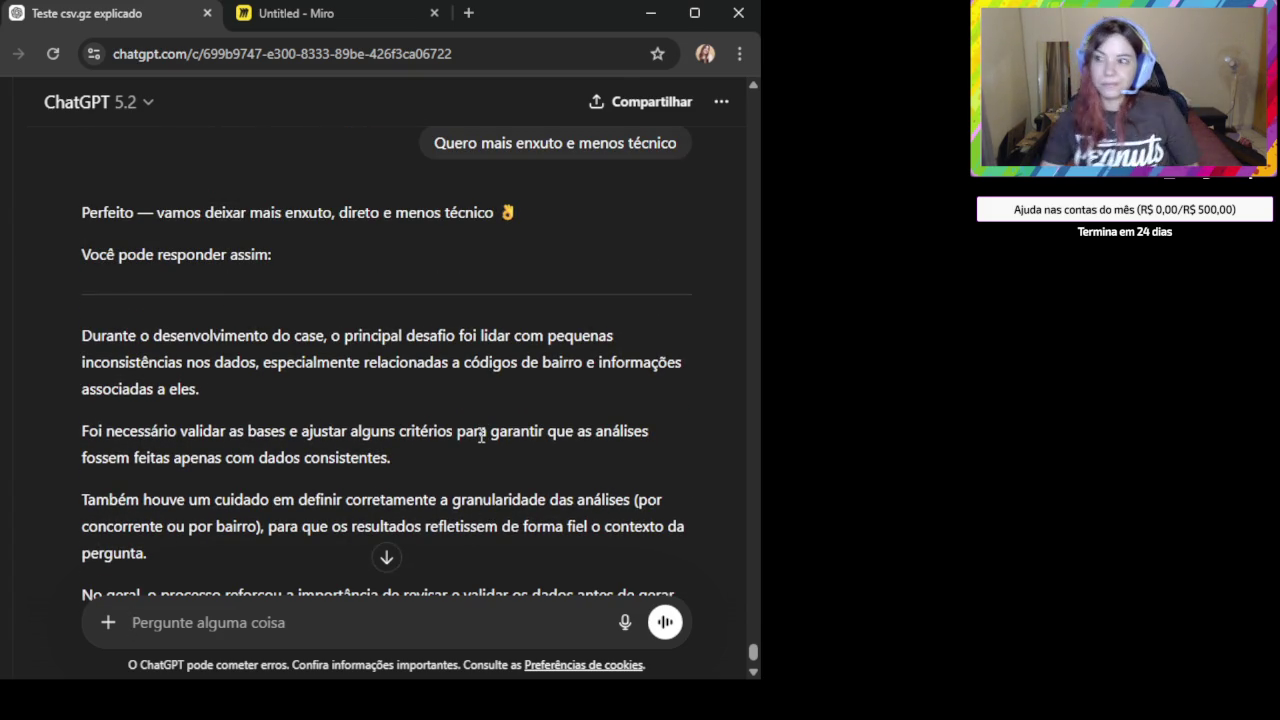
left_click(322, 18)
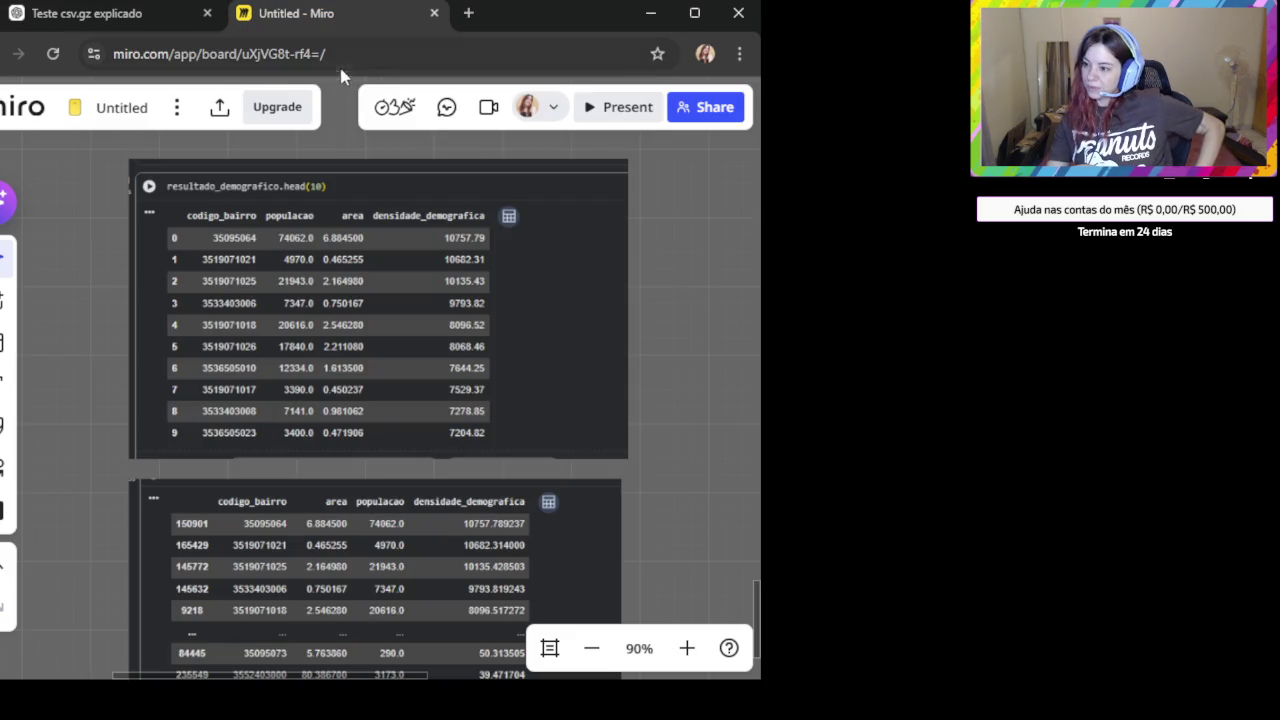
scroll(570, 380, "down", 3)
scroll(600, 470, "up", 3)
left_click(460, 312)
left_click(90, 13)
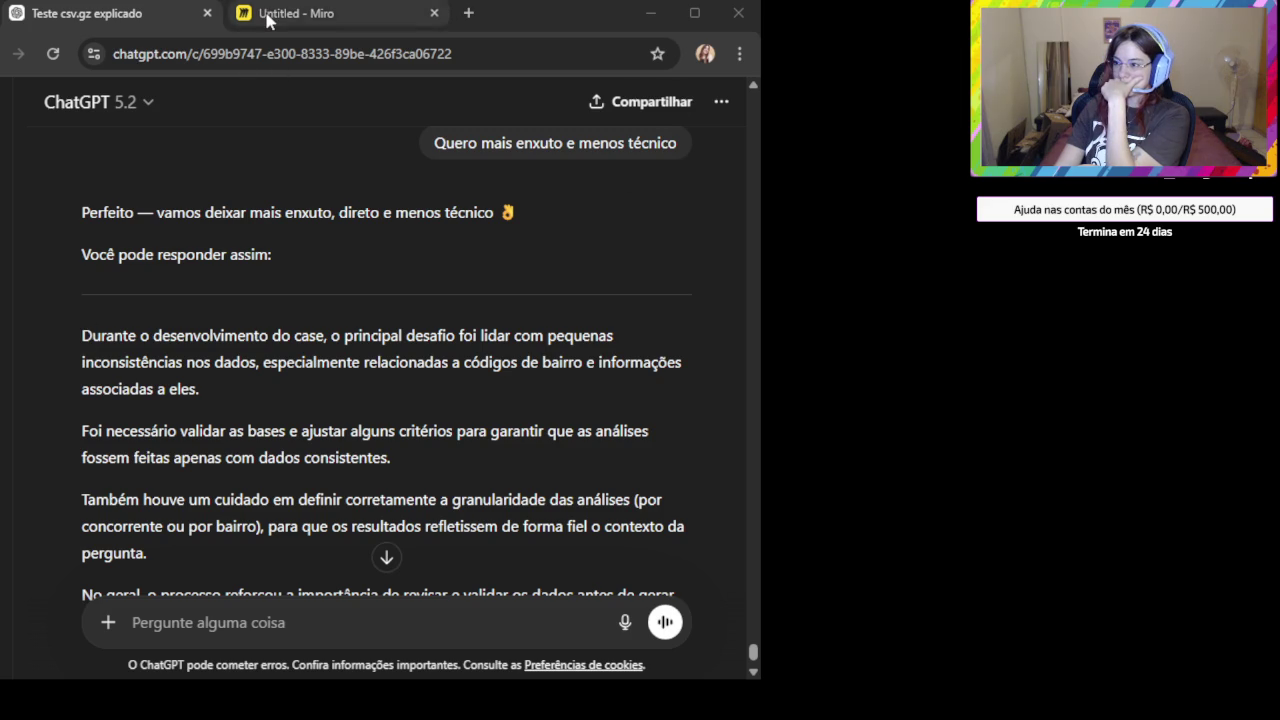
Ask ChatGPT 'Consegue pensar em mais análises usando sql? que possam gerar valor para o cliente'.
left_click(212, 621)
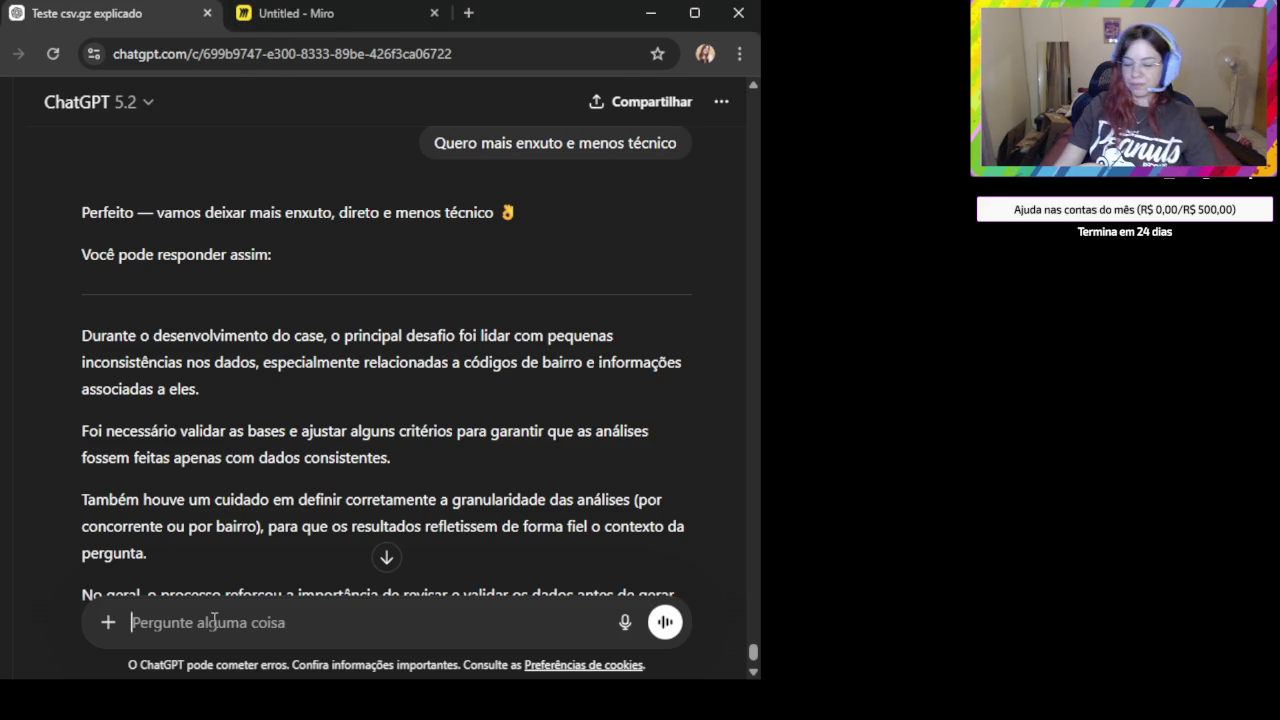
type("Consegue")
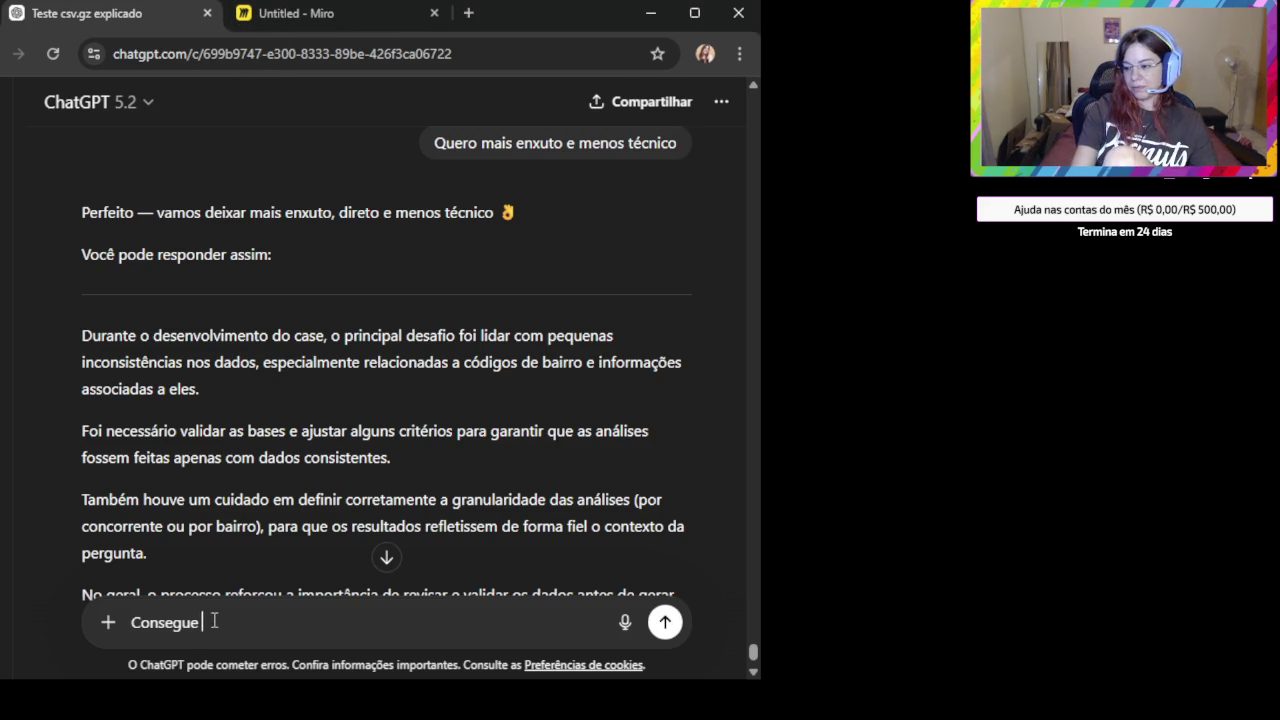
type(" pensar em mais análises ")
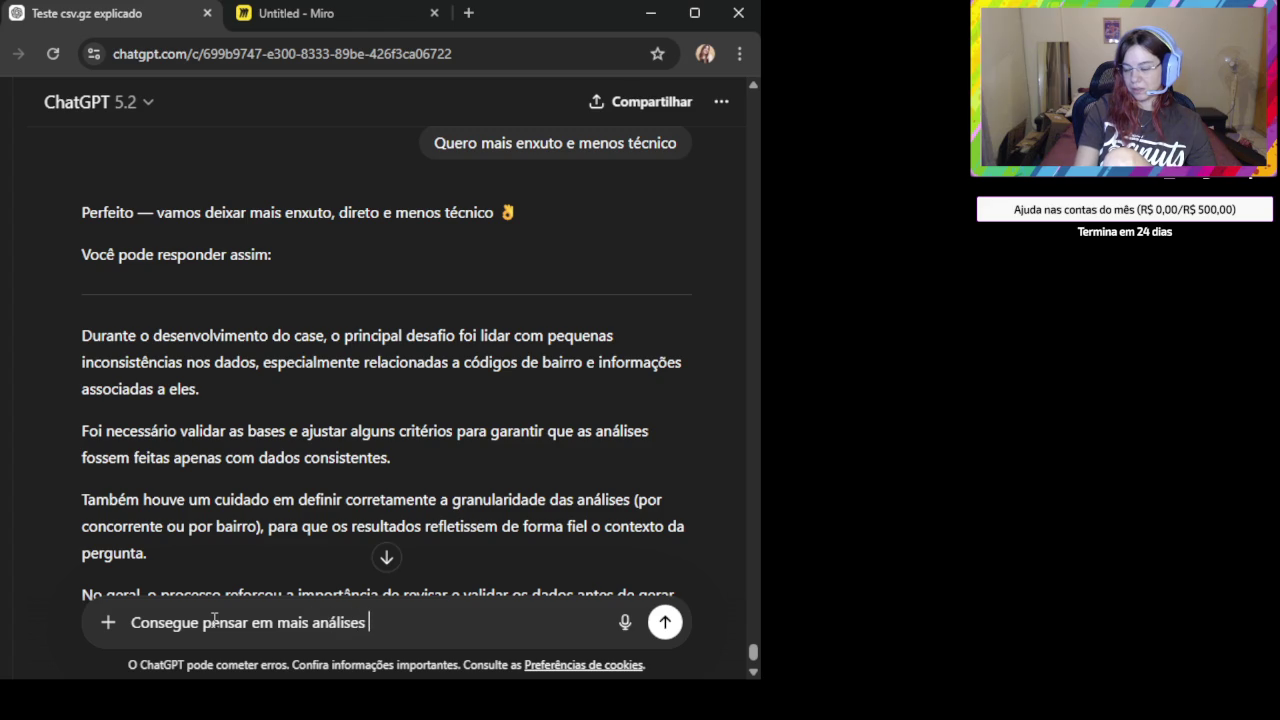
type("u")
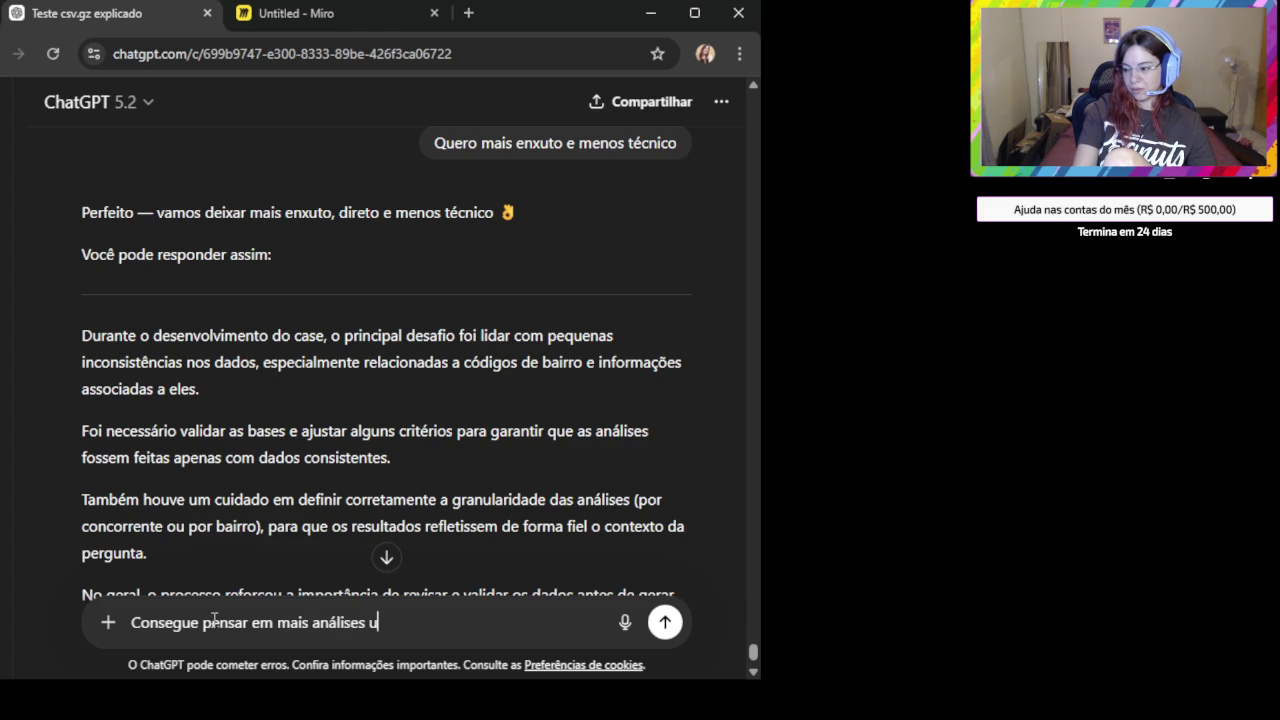
type("sando sql?")
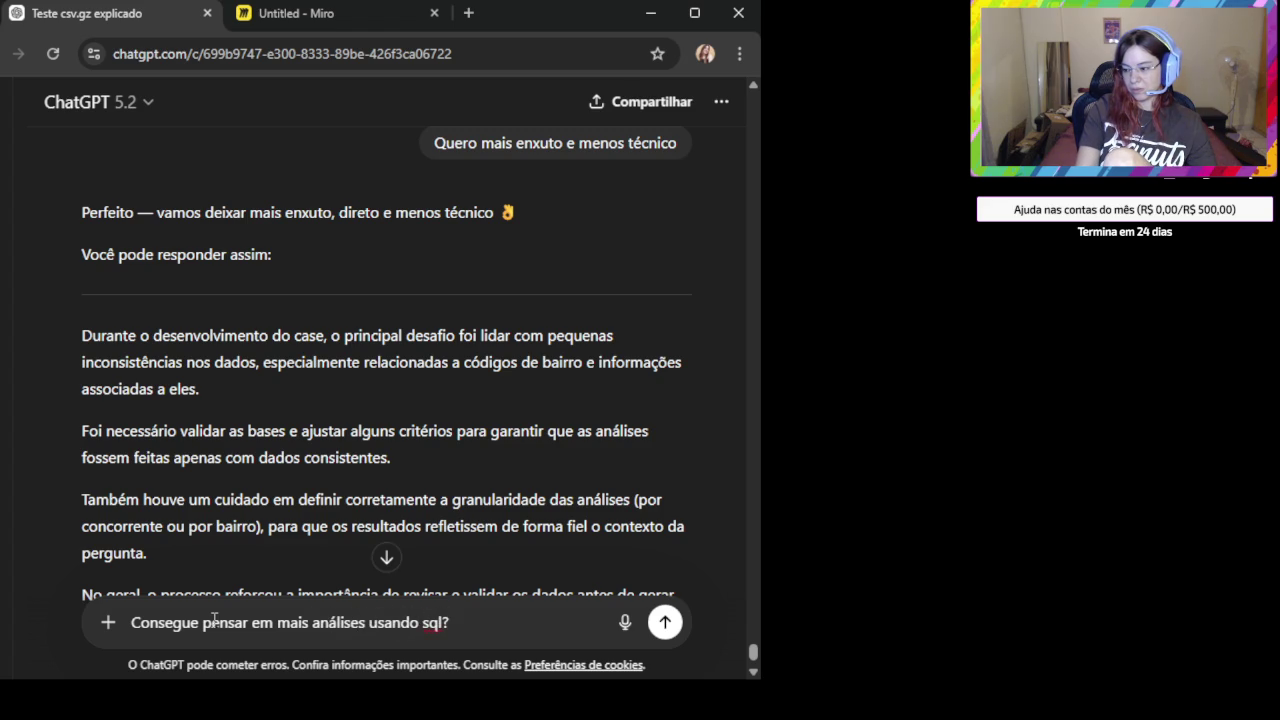
type(" que possam gerar valor para o clien")
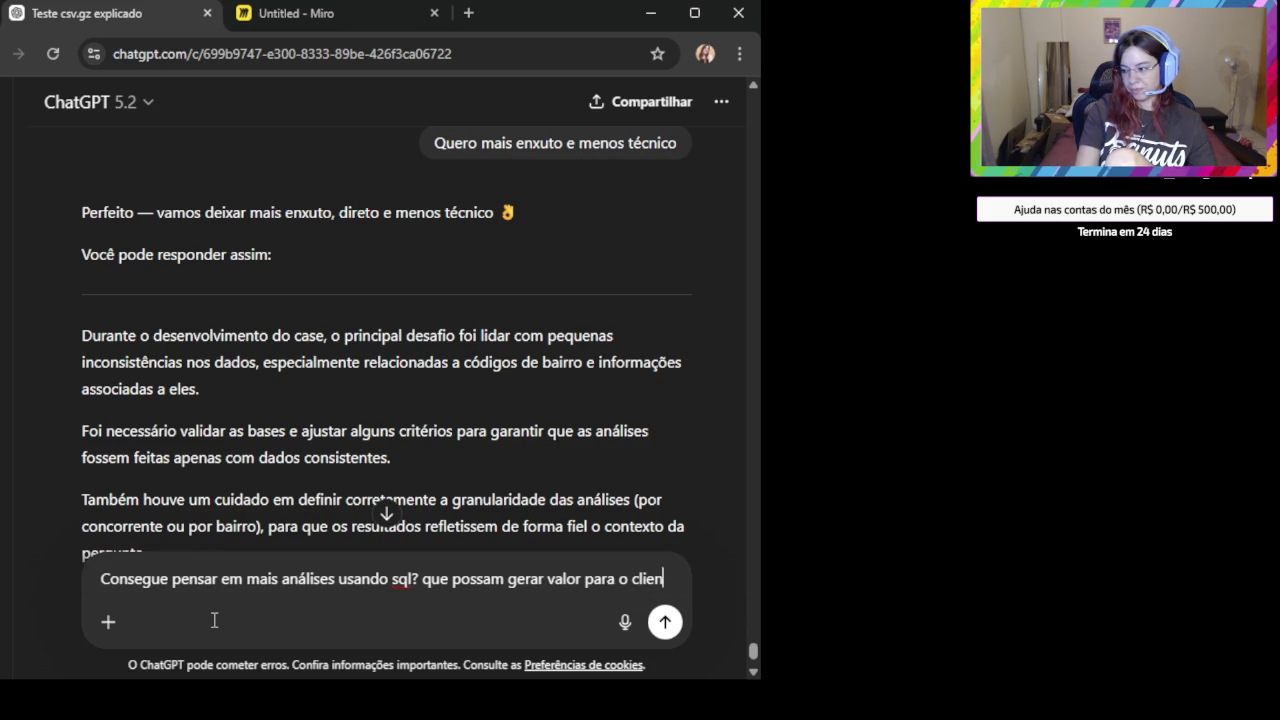
type("te")
key("Return")
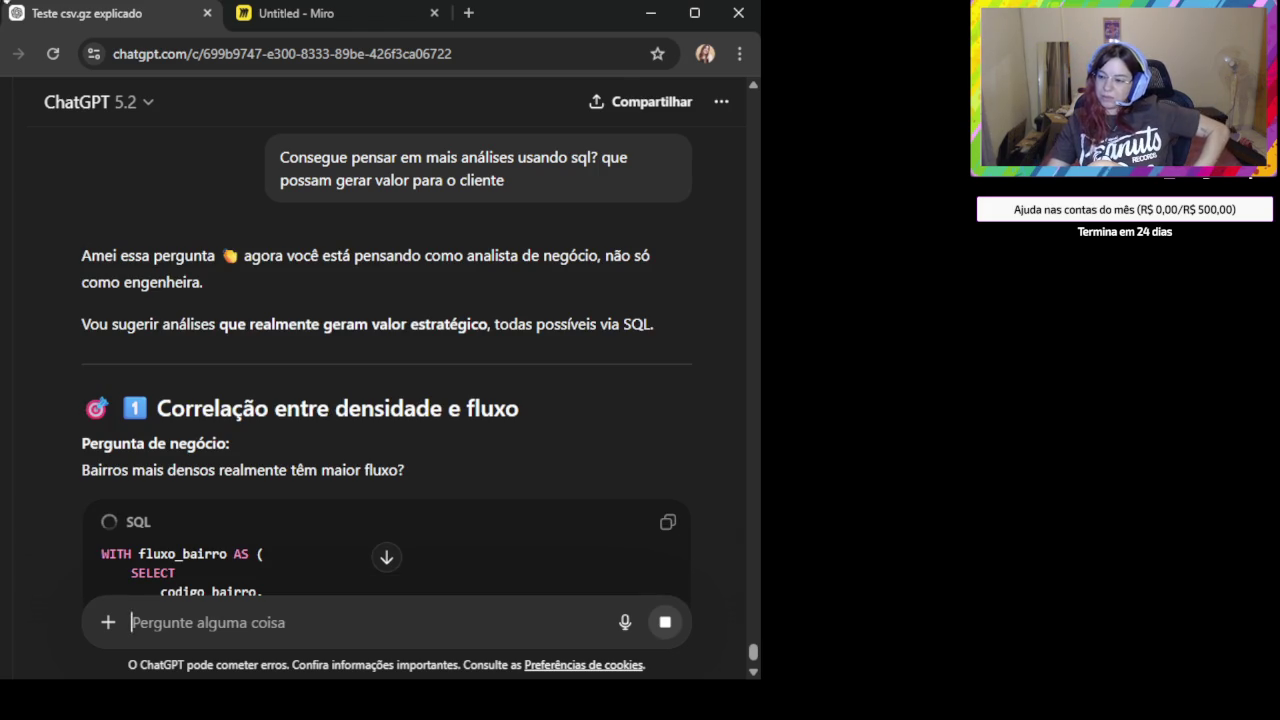
Review the suggested SQL analyses, from density versus flow to price opportunities.
scroll(486, 303, "down", 1)
scroll(488, 365, "down", 1)
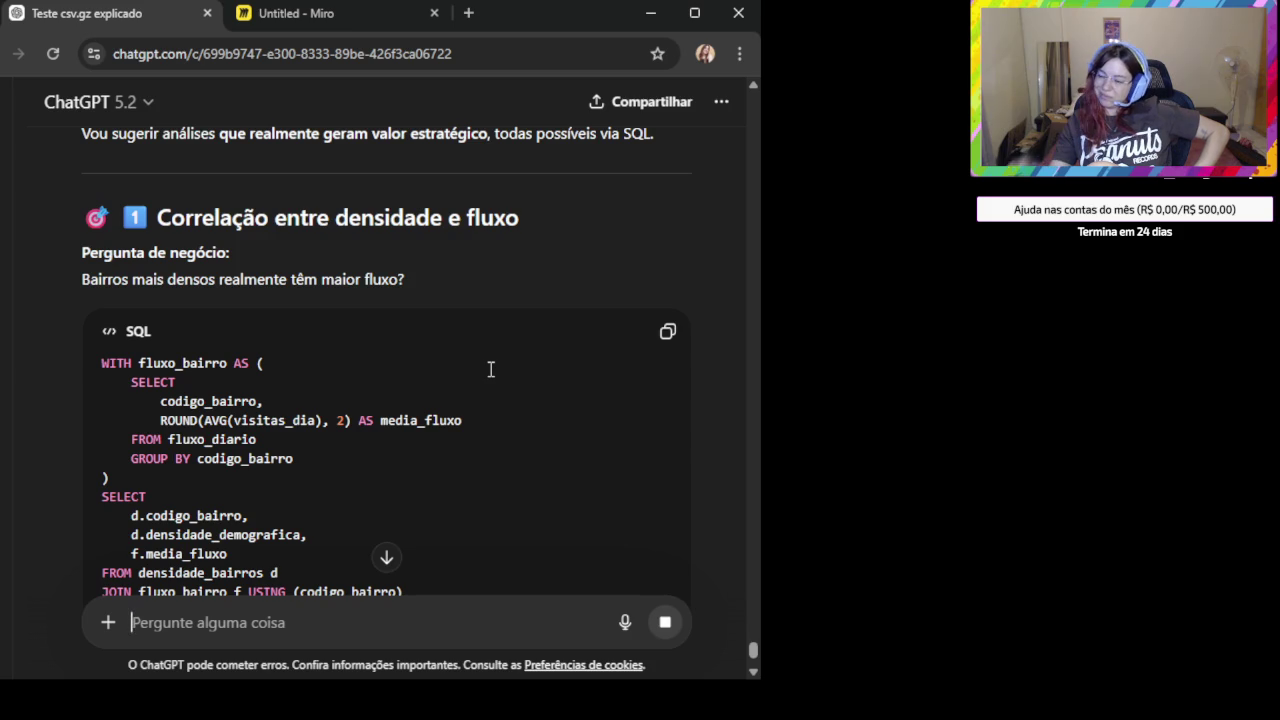
scroll(480, 369, "down", 1)
scroll(479, 369, "down", 1)
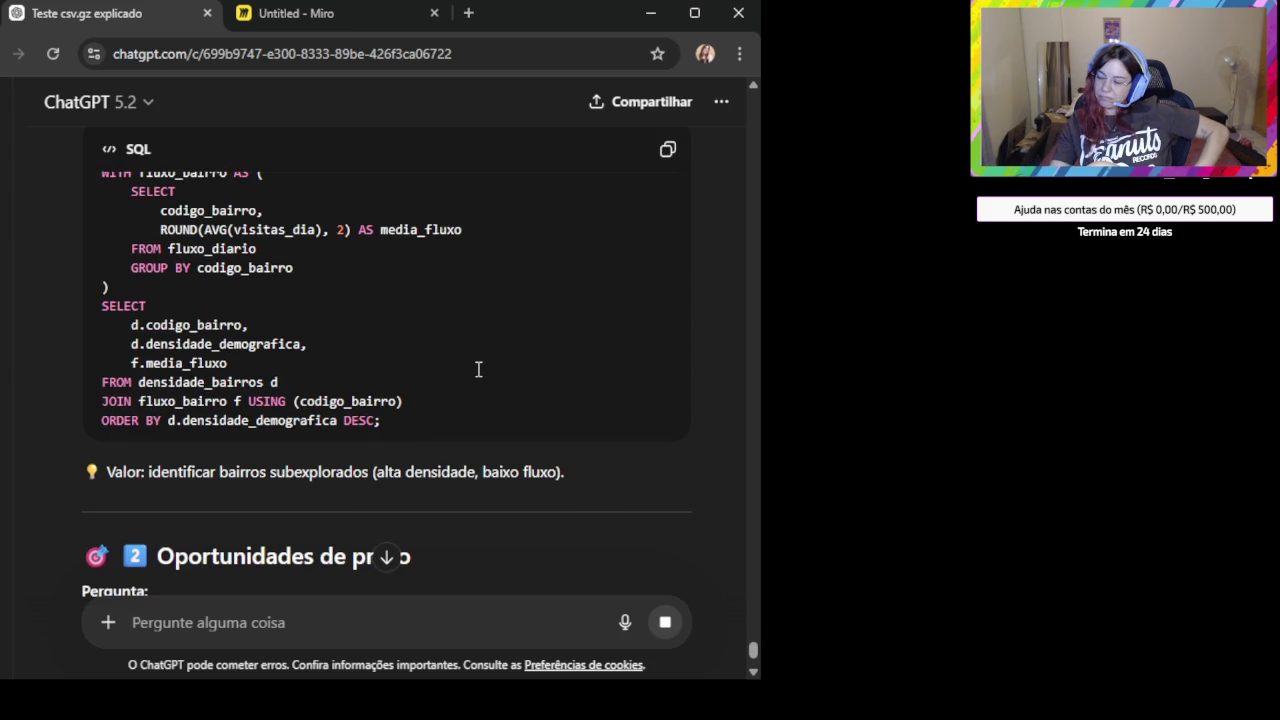
scroll(479, 369, "up", 1)
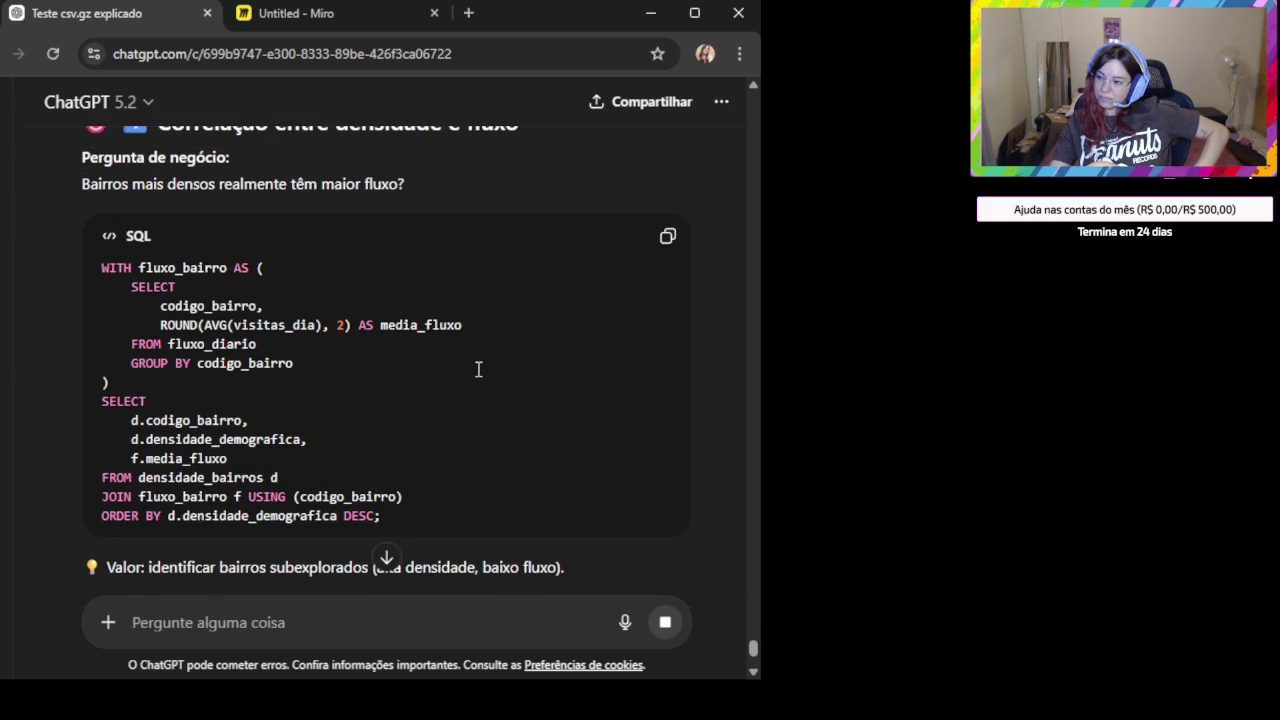
scroll(478, 369, "up", 1)
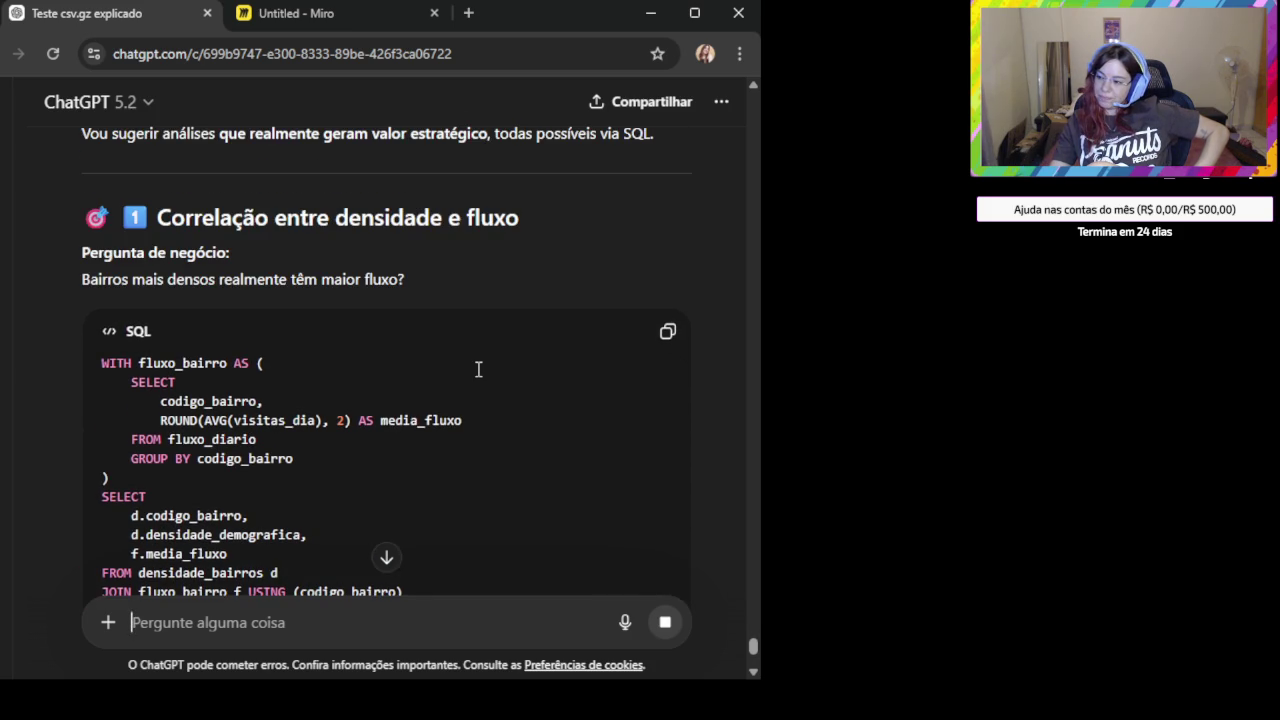
Draft a follow-up asking for flow by week or month instead of only by day.
scroll(458, 362, "down", 2)
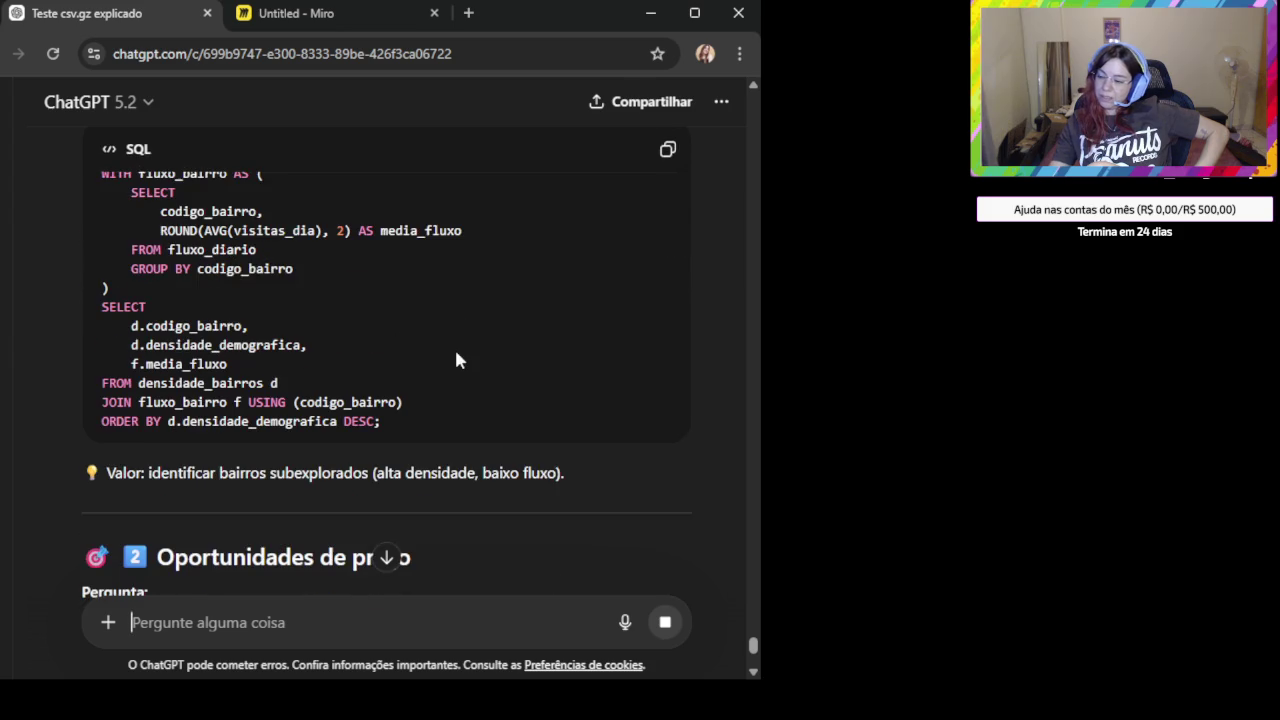
scroll(458, 343, "down", 1)
scroll(457, 343, "down", 1)
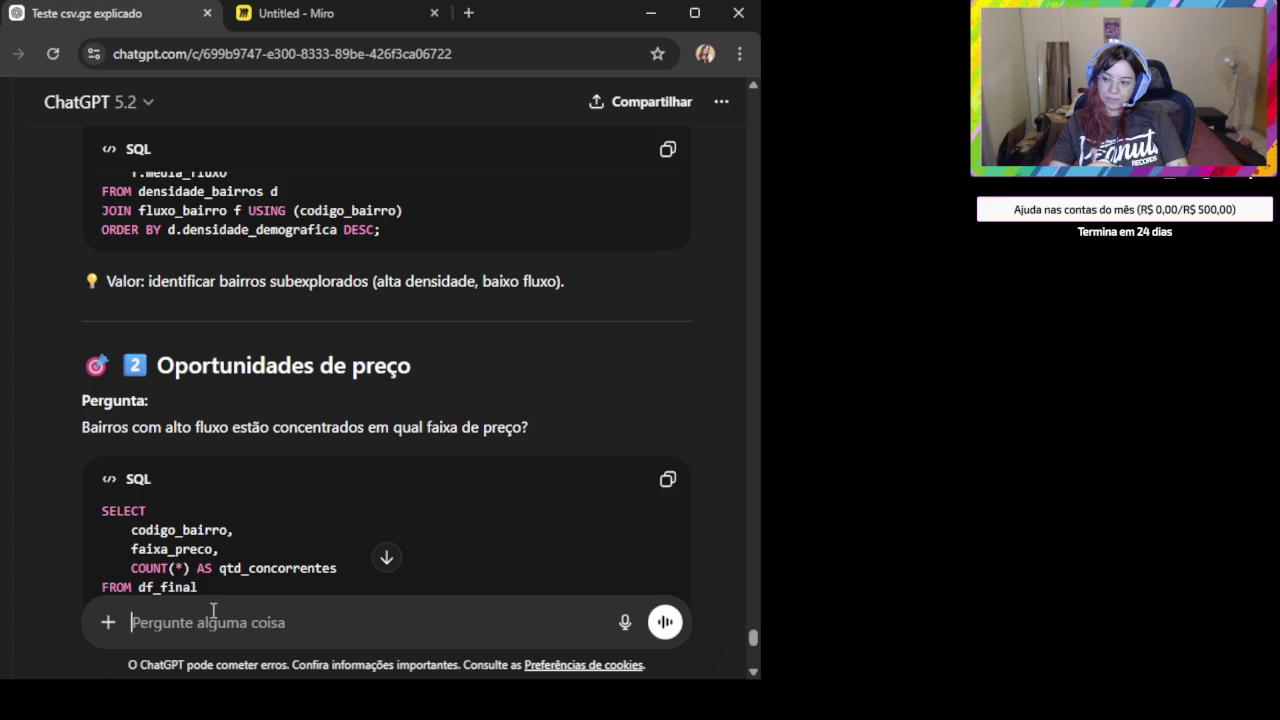
type("Ahh eu queria fazer de fluxo por sem")
type("ana ou mes ao inves de só por di")
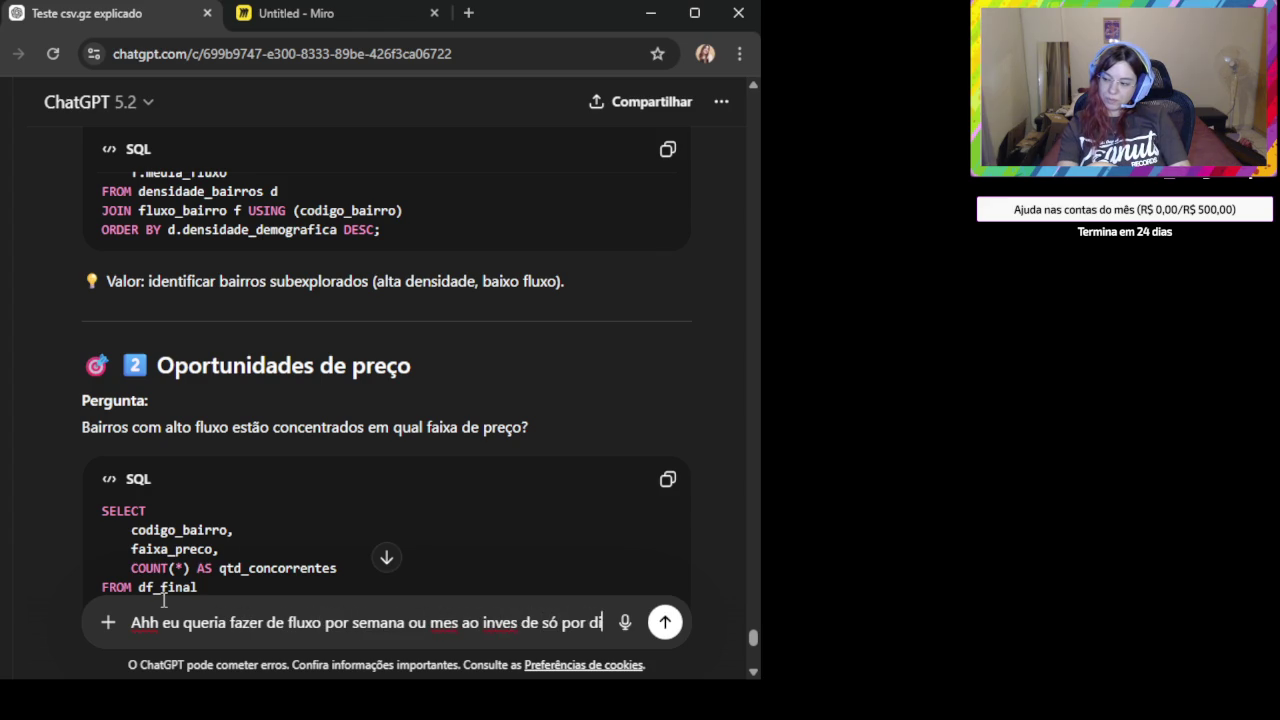
type("a, pode me ajudar?")
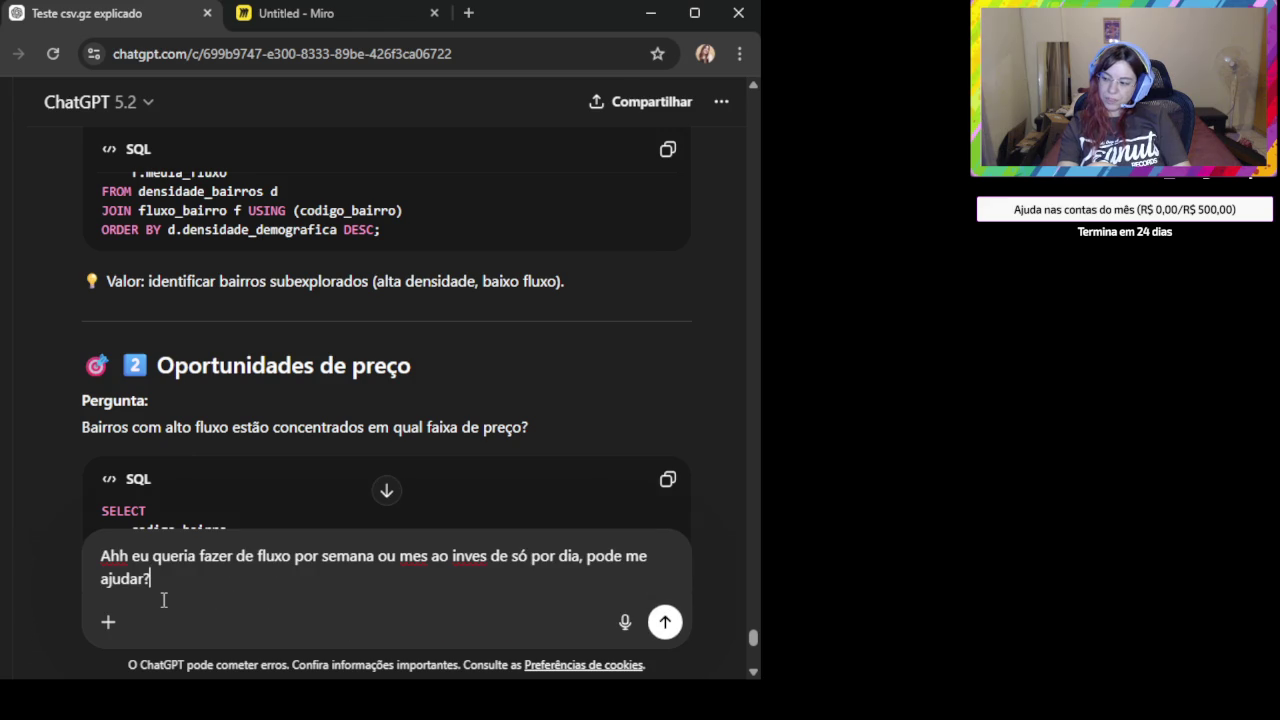
Send the weekly/monthly flow question and copy the 'Fluxo por Semana' DuckDB code.
key("Return")
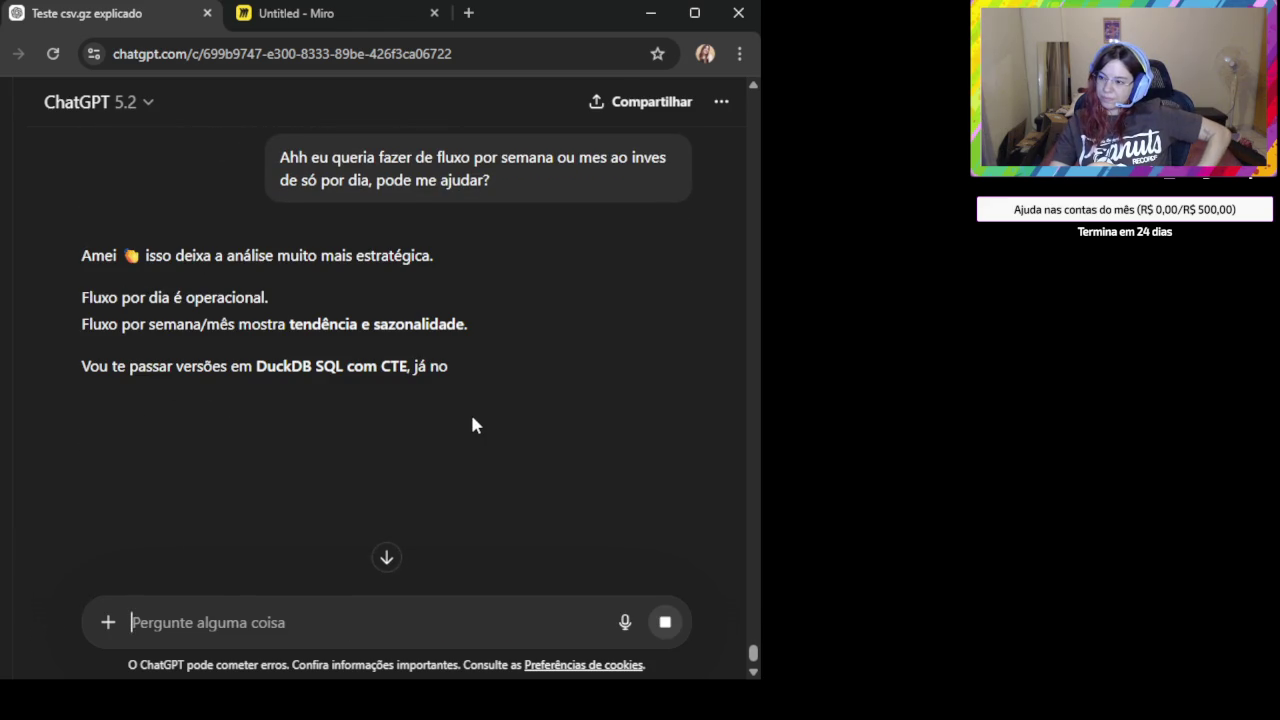
scroll(472, 420, "up", 4)
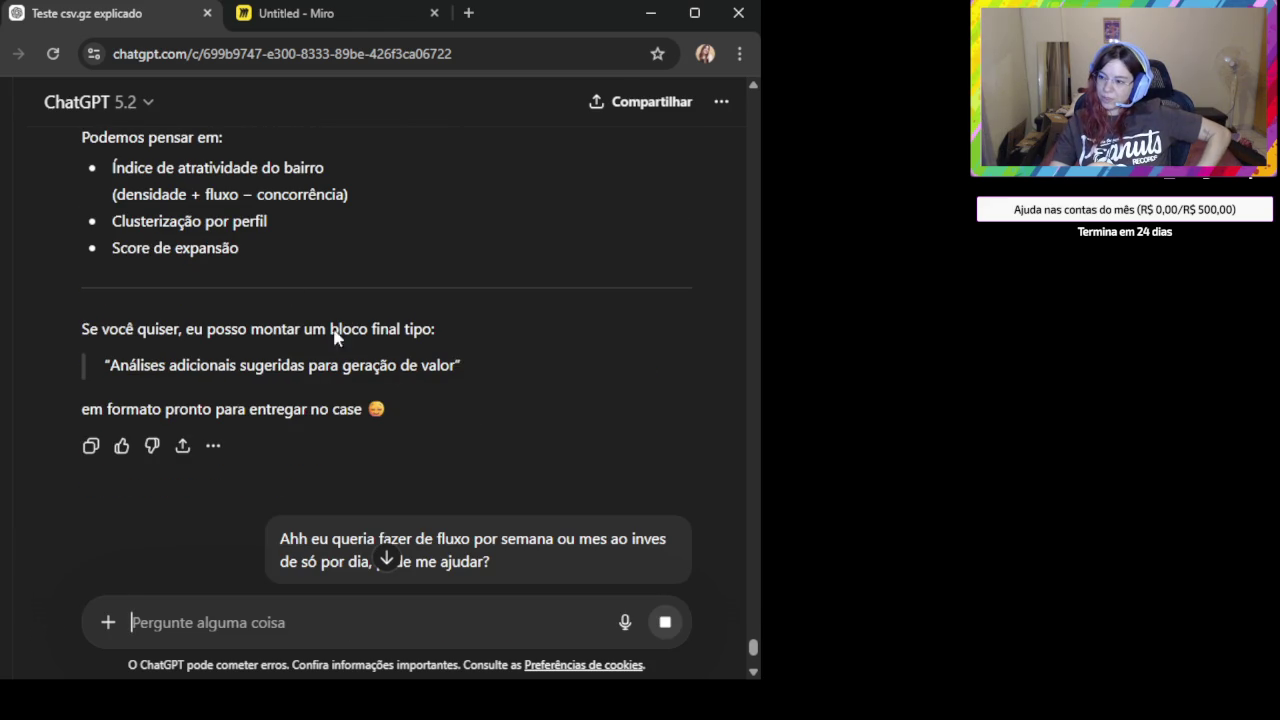
scroll(460, 343, "down", 3)
scroll(460, 343, "down", 2)
scroll(472, 419, "down", 1)
scroll(475, 440, "down", 1)
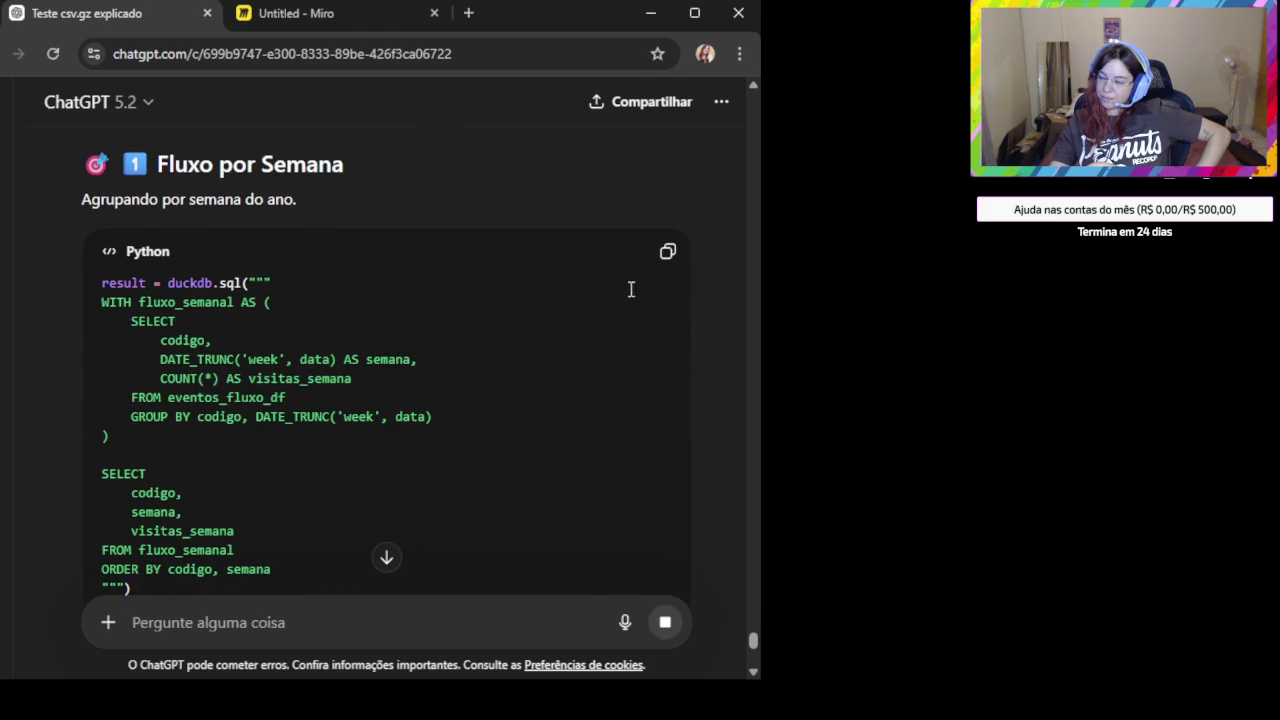
left_click(668, 252)
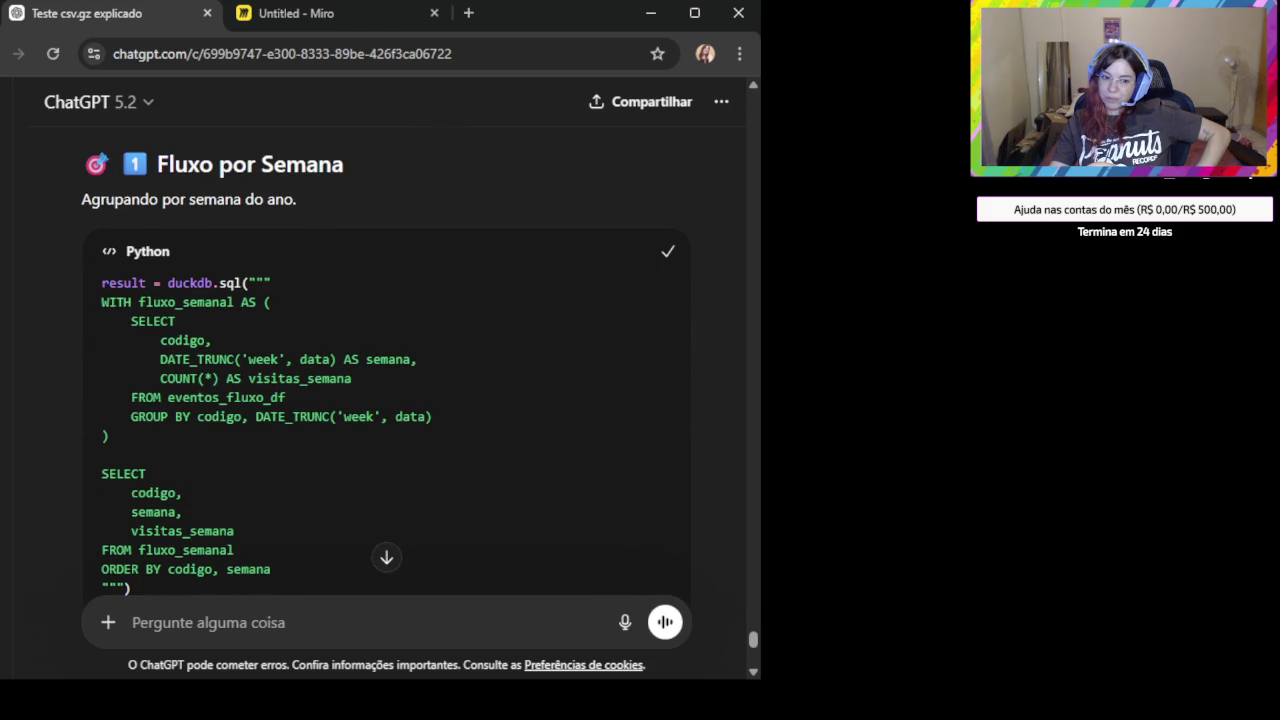
scroll(383, 400, "down", 3)
scroll(383, 400, "up", 2)
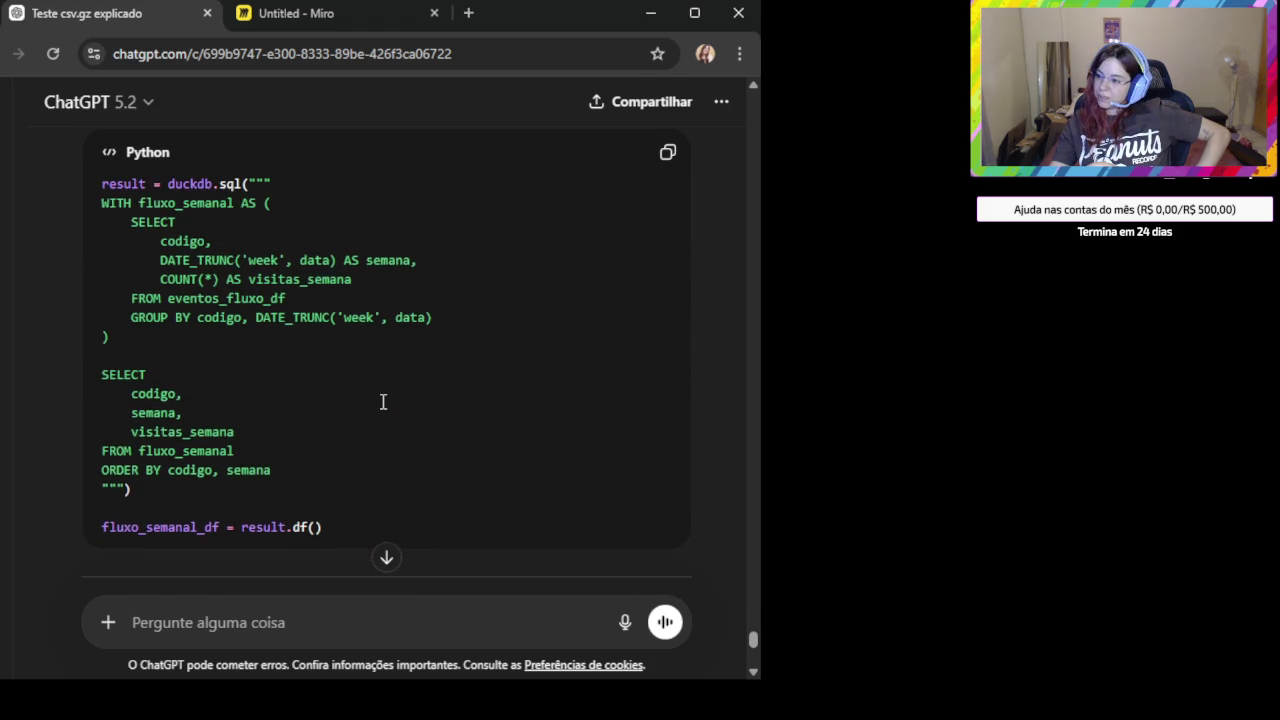
double_click(299, 319)
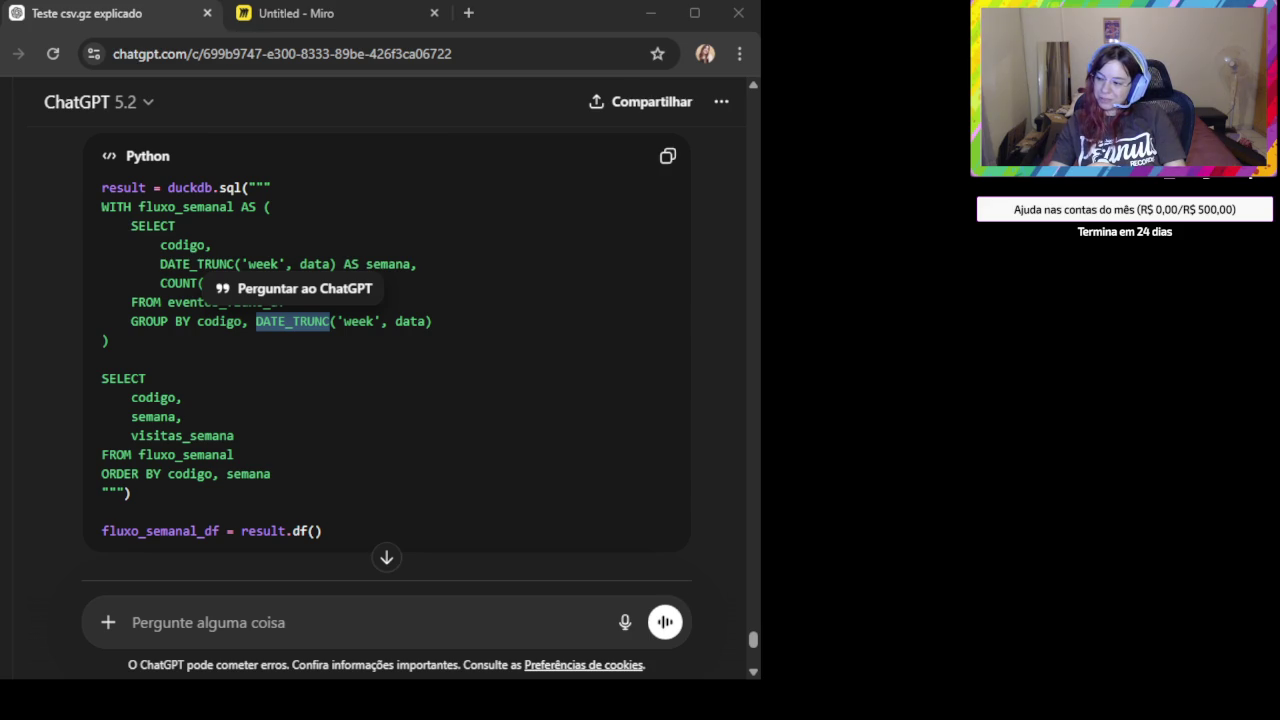
Copy the weekly average per location code query from the reply.
key("alt+Tab")
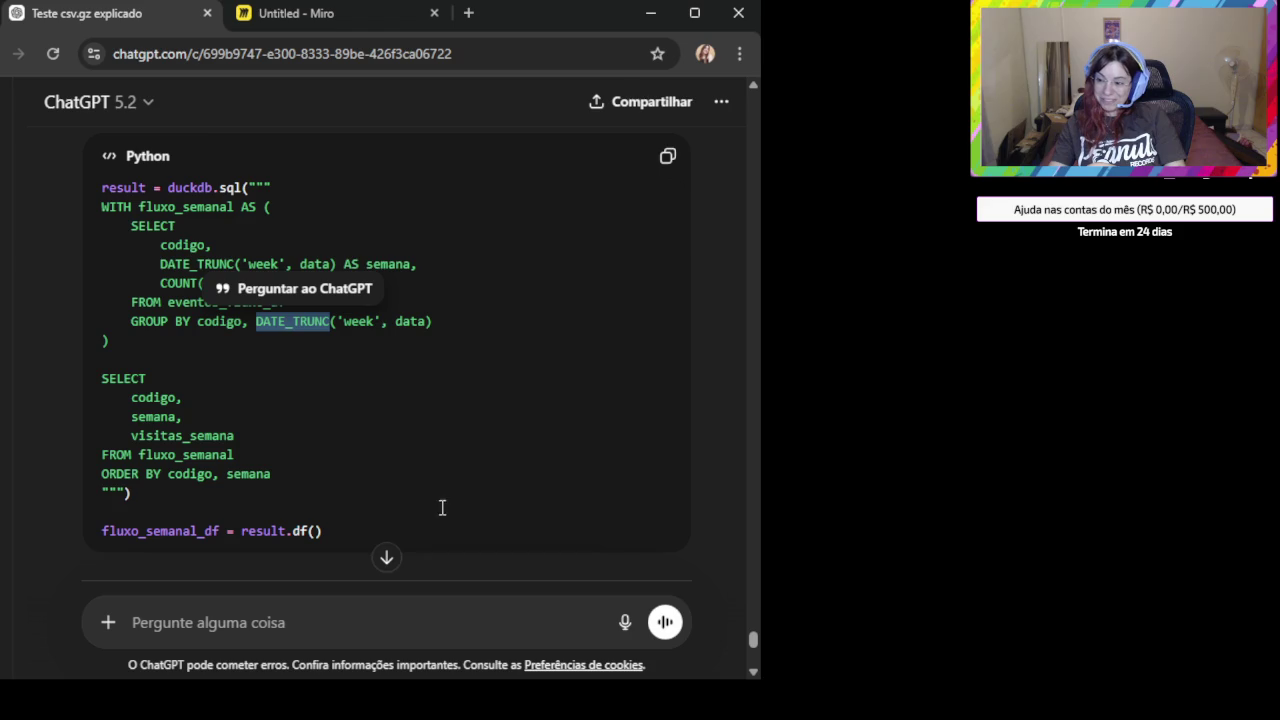
scroll(440, 510, "down", 2)
scroll(441, 515, "down", 1)
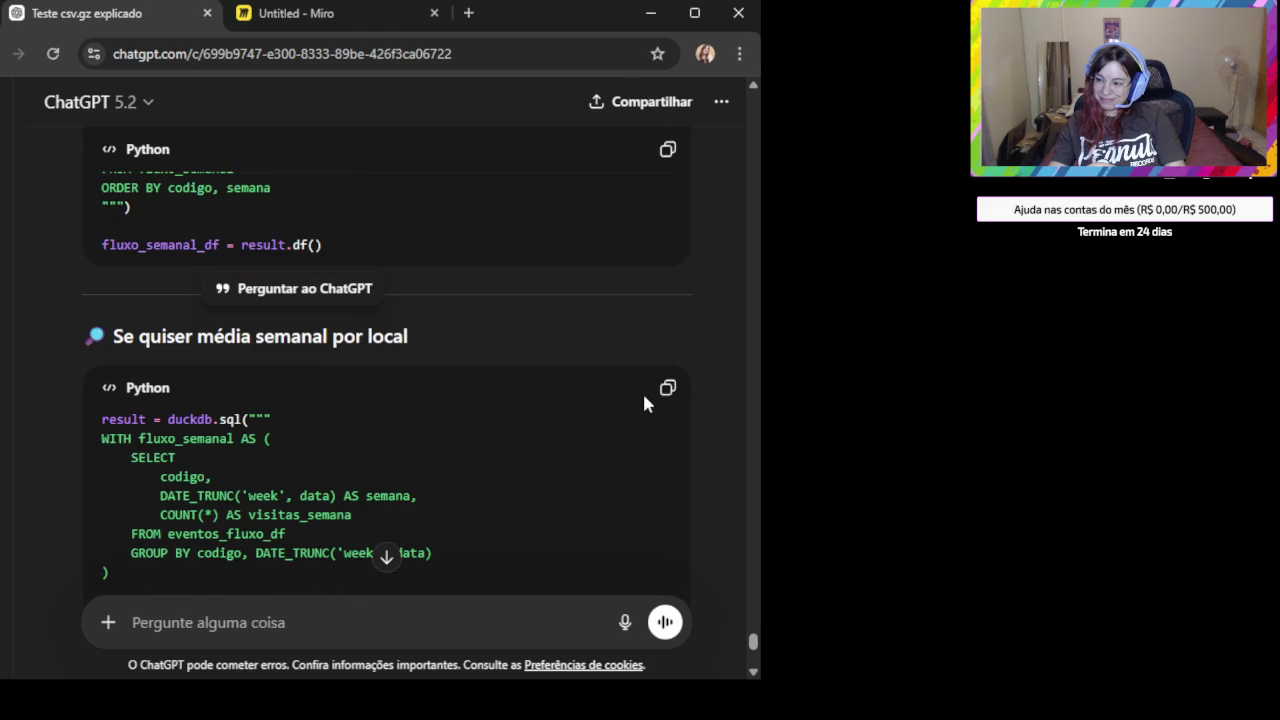
scroll(624, 375, "up", 3)
scroll(516, 424, "up", 1)
scroll(516, 424, "down", 1)
scroll(584, 442, "down", 4)
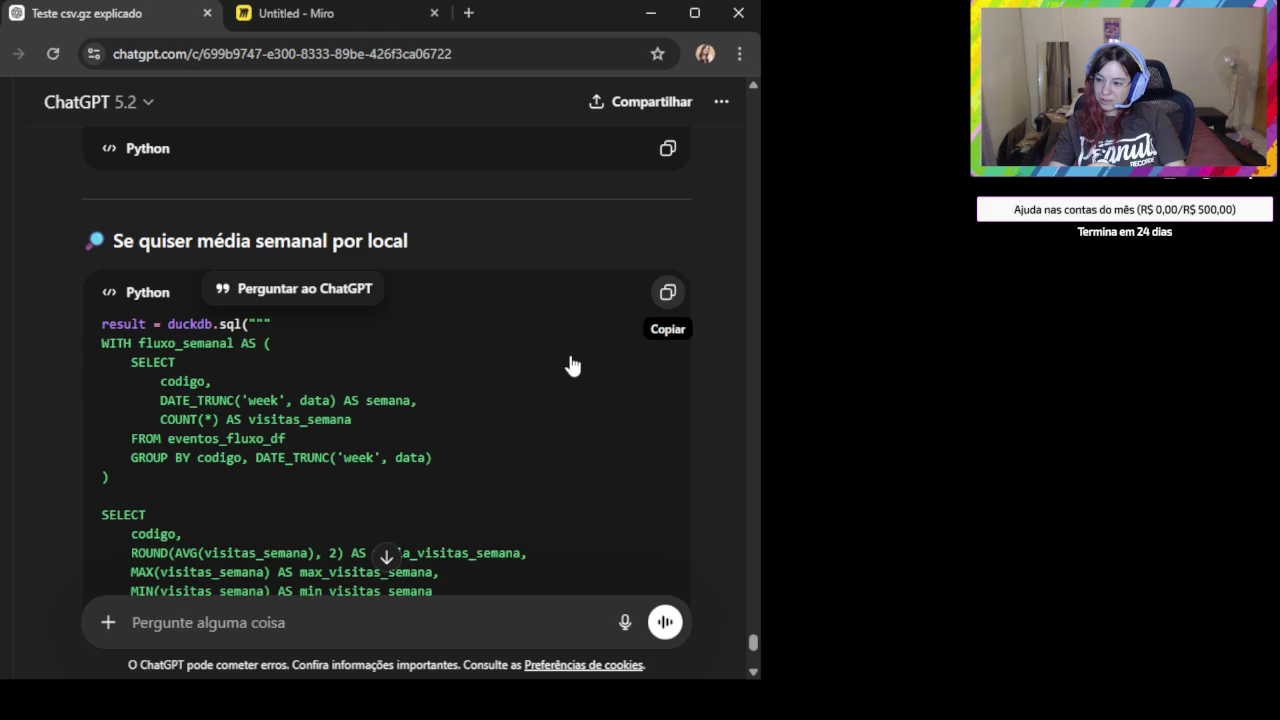
scroll(569, 500, "down", 2)
left_click(667, 149)
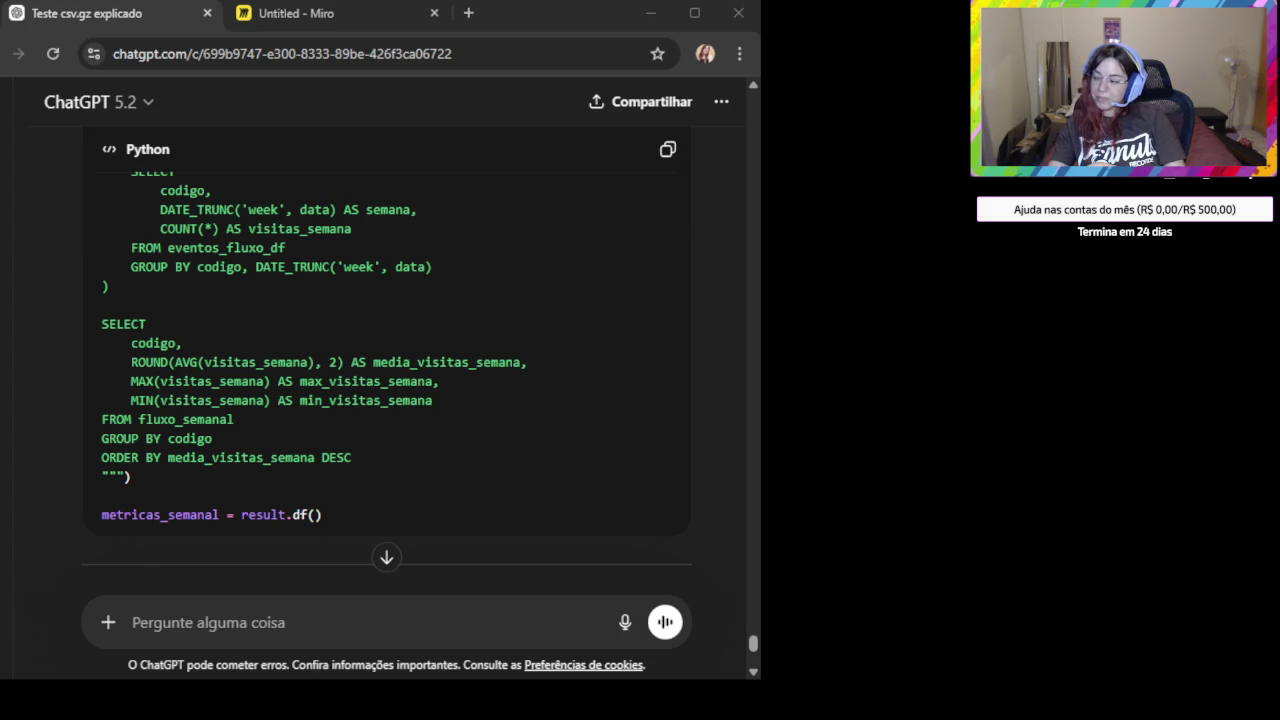
scroll(427, 324, "up", 1)
scroll(427, 330, "down", 1)
scroll(430, 360, "down", 3)
scroll(436, 387, "down", 1)
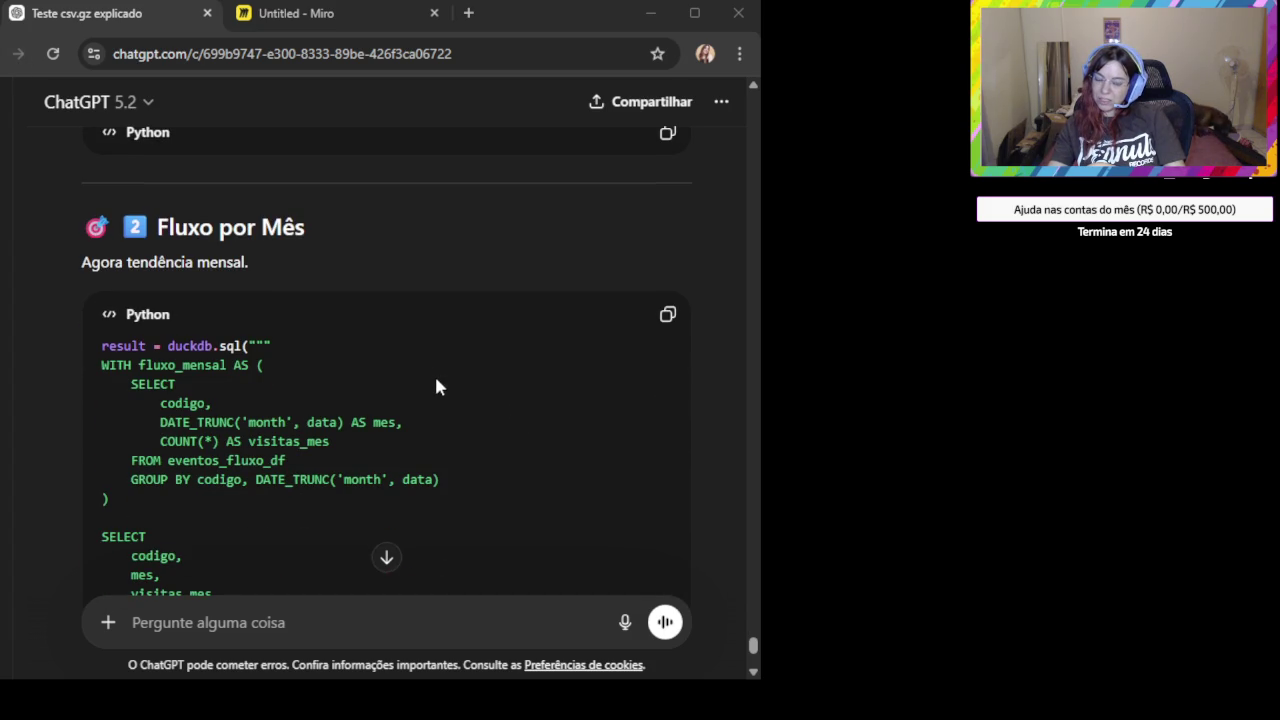
Copy the 'Fluxo por Mês' monthly flow DuckDB code.
scroll(436, 387, "down", 1)
scroll(436, 387, "down", 1)
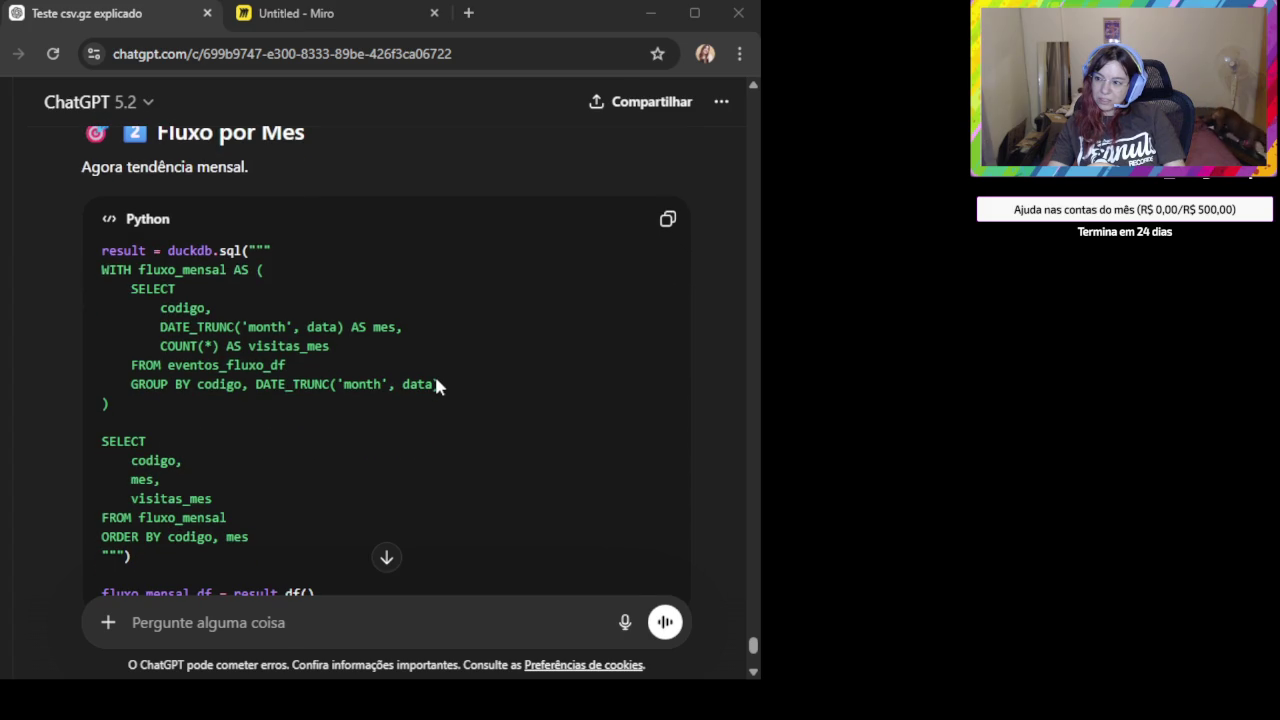
scroll(436, 387, "down", 2)
scroll(436, 387, "down", 3)
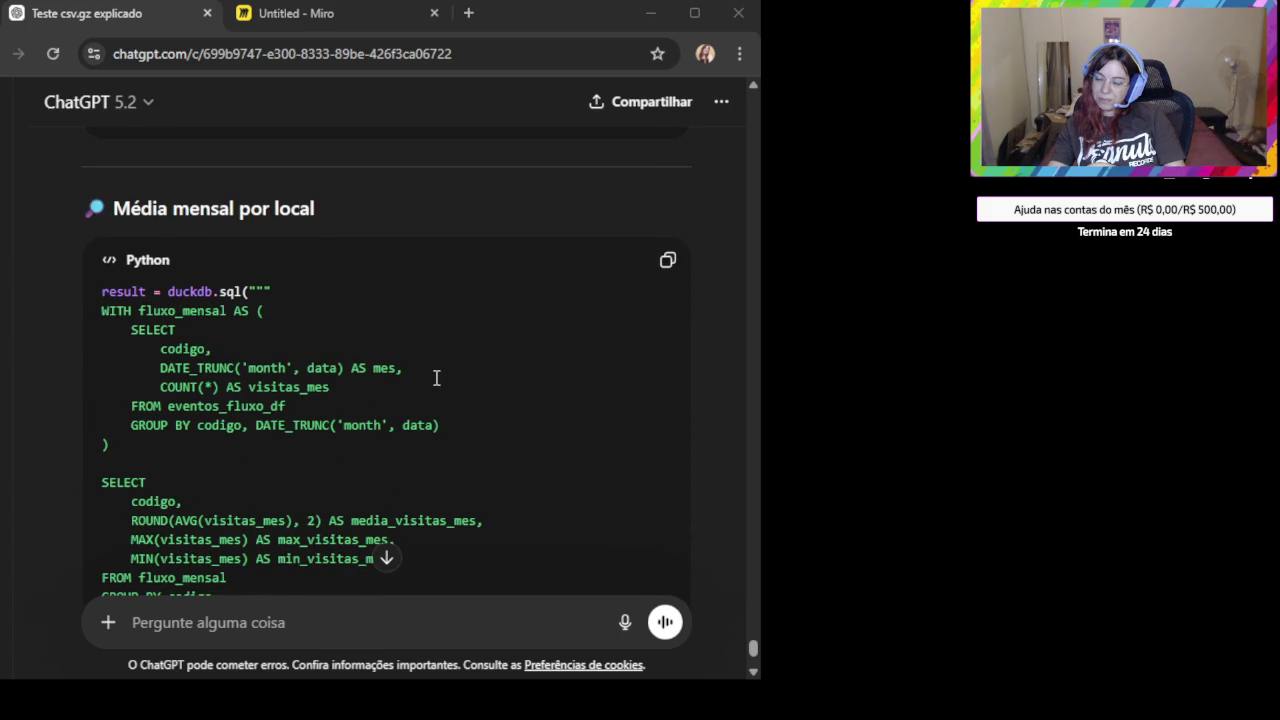
scroll(436, 373, "down", 1)
scroll(436, 373, "up", 1)
scroll(436, 373, "up", 2)
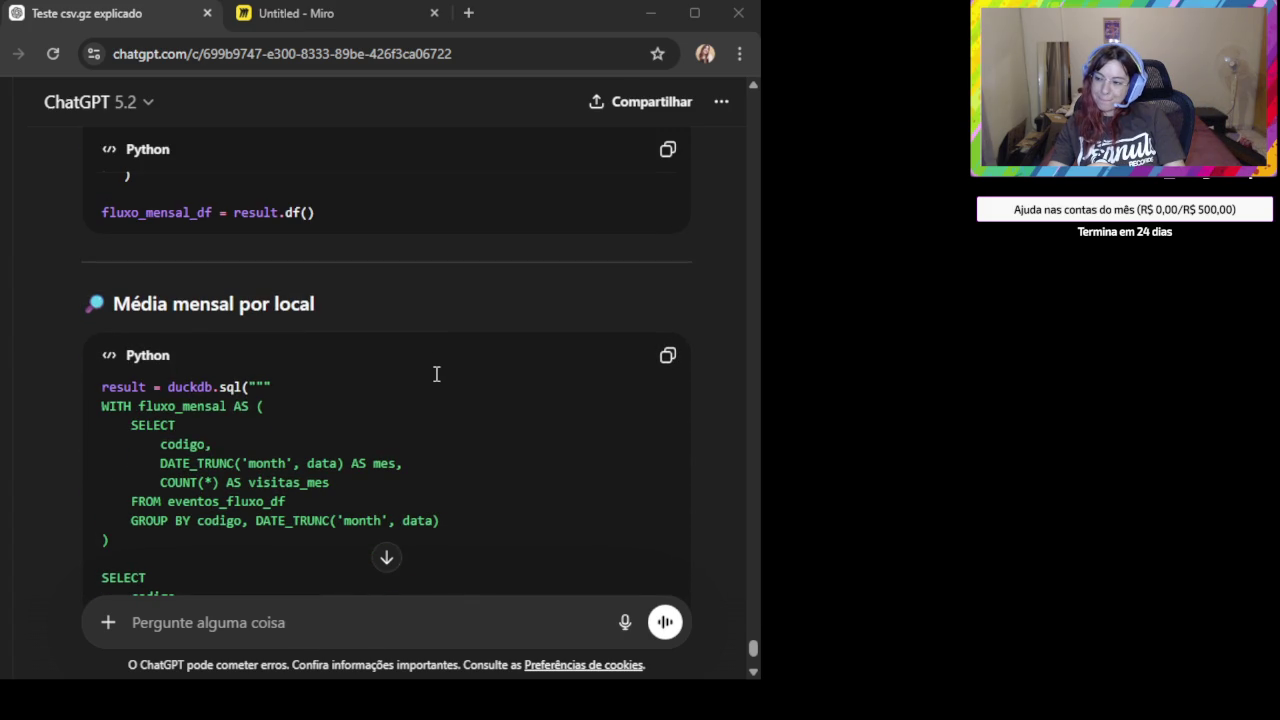
scroll(436, 373, "up", 2)
scroll(436, 373, "up", 2)
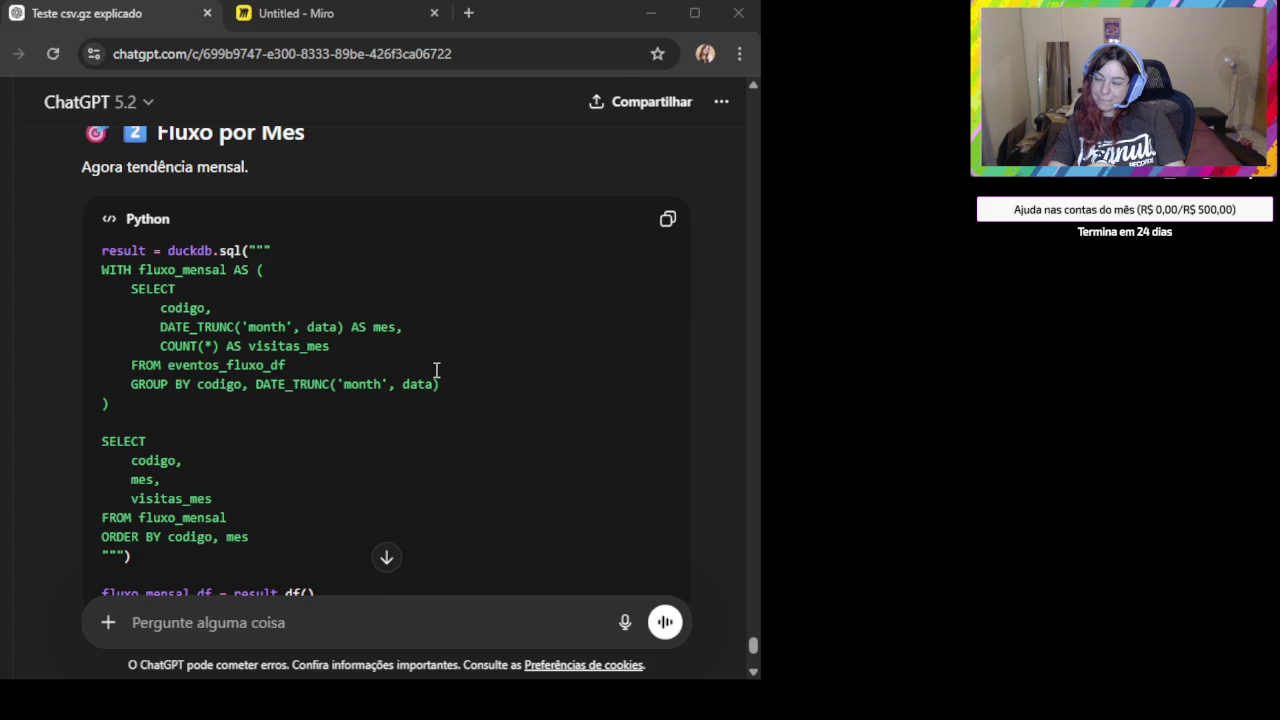
scroll(436, 371, "down", 3)
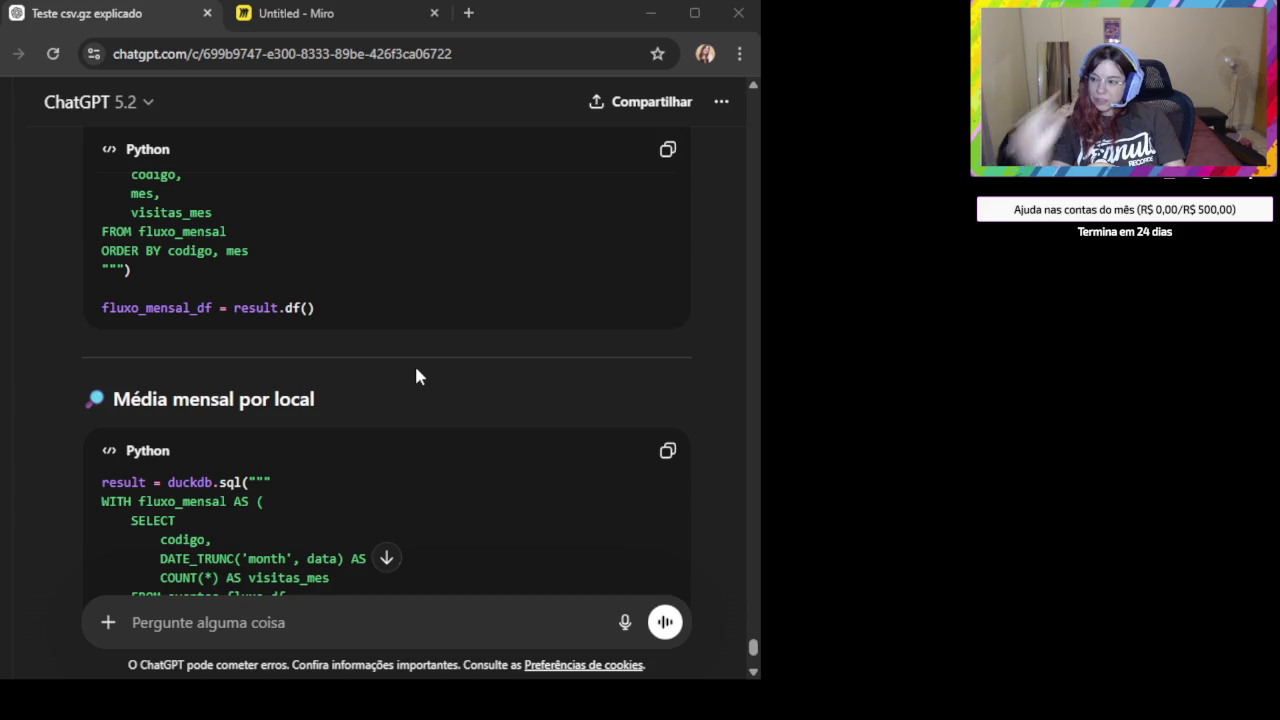
scroll(430, 362, "down", 1)
scroll(500, 340, "up", 3)
scroll(610, 270, "up", 2)
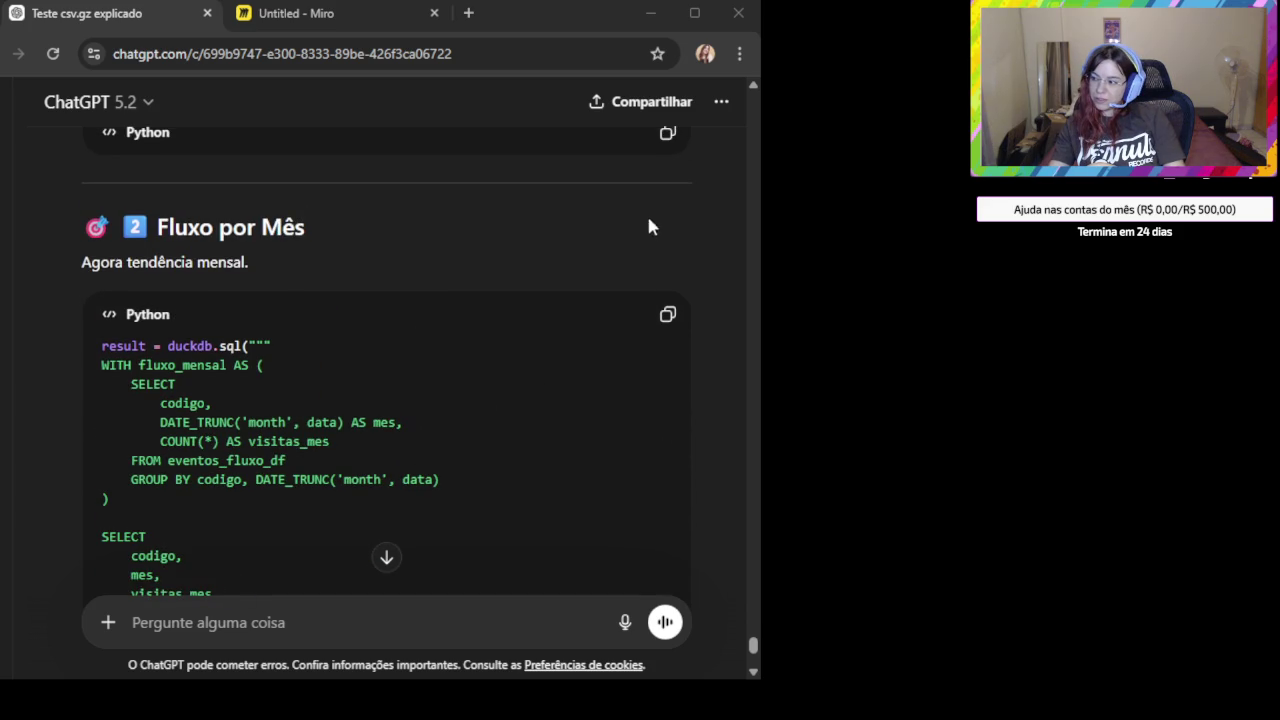
left_click(667, 314)
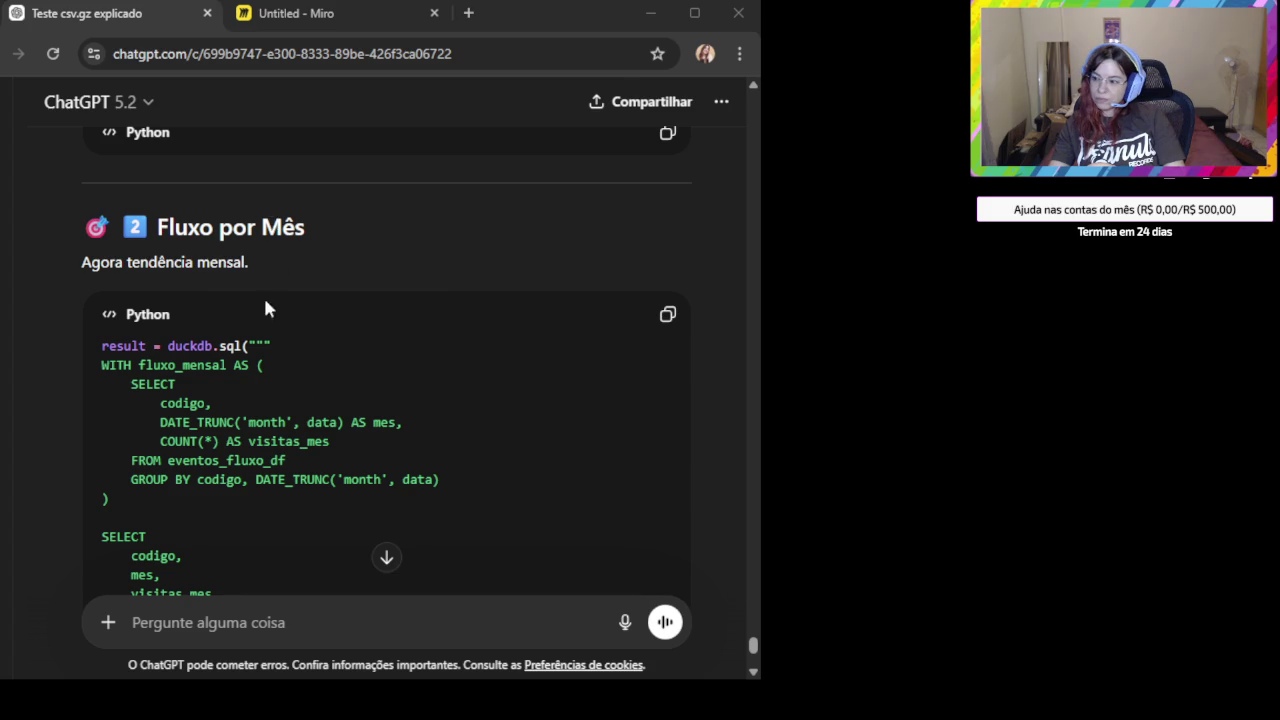
Copy the 'Média mensal por local' query with average, maximum and minimum monthly visits.
scroll(200, 350, "down", 3)
left_click(155, 399)
double_click(155, 399)
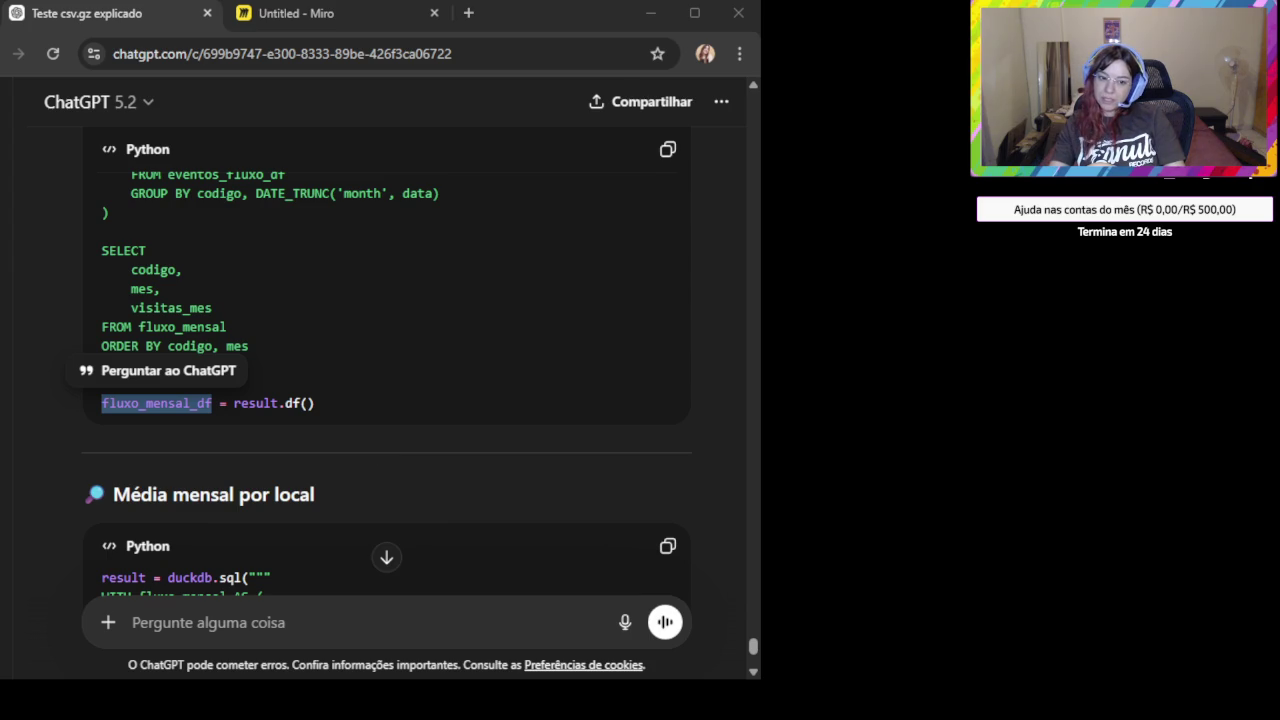
scroll(350, 385, "down", 2)
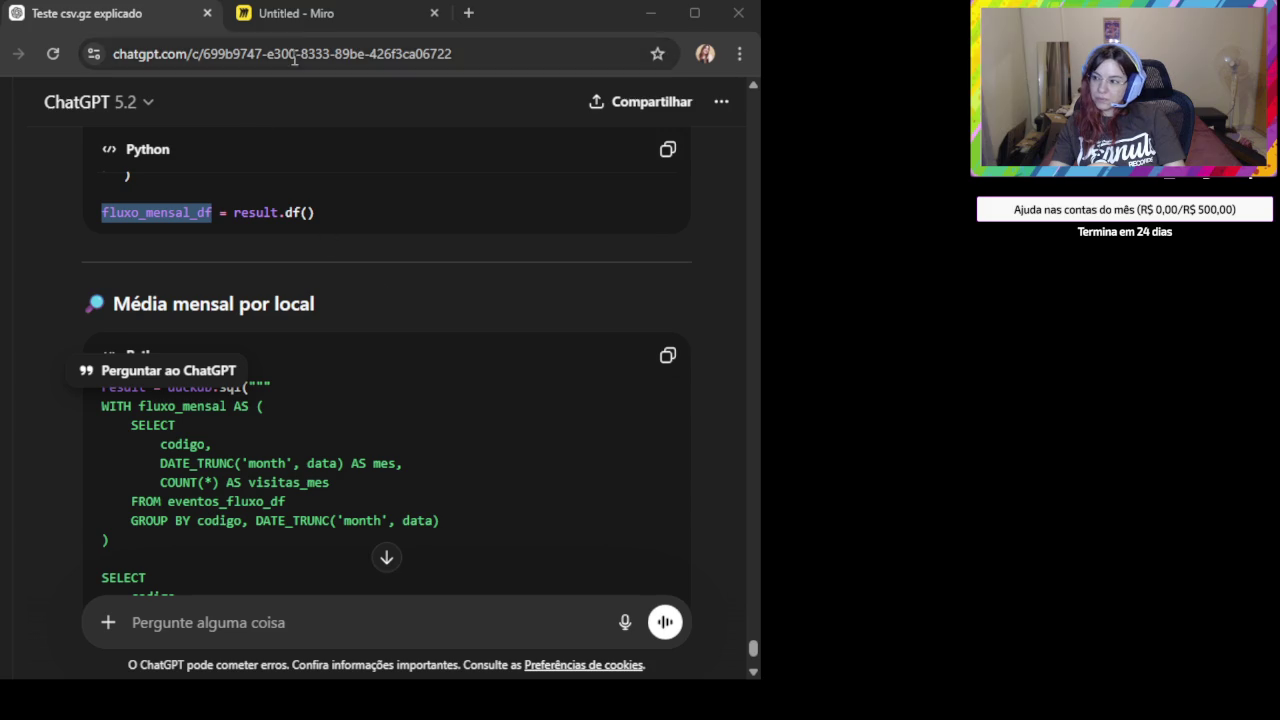
left_click(671, 357)
left_click(667, 355)
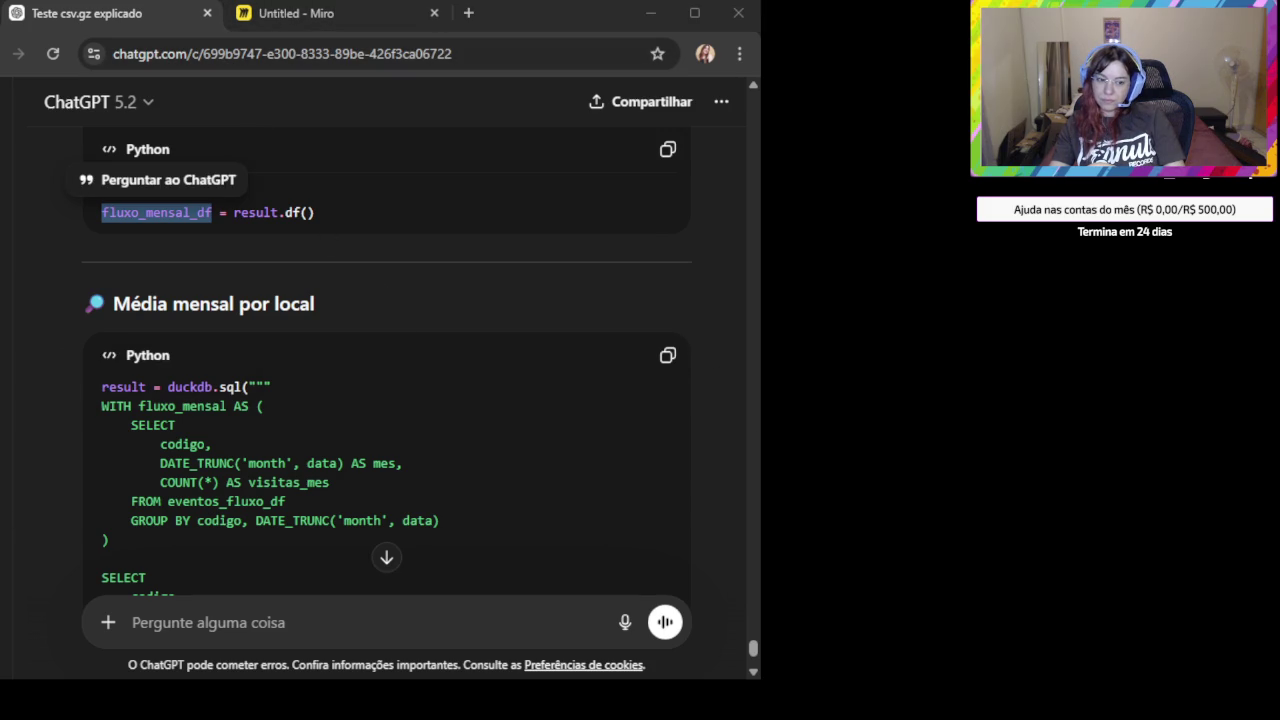
scroll(149, 475, "down", 3)
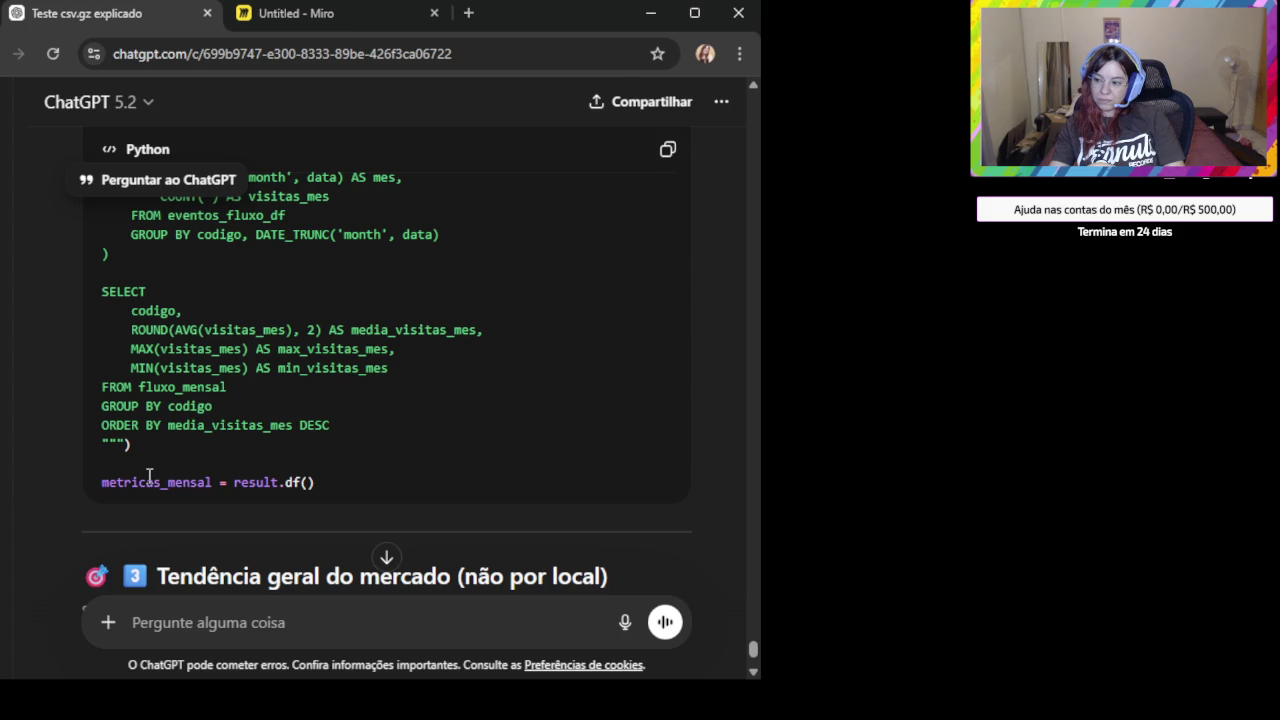
Copy the 'Tendência geral do mercado' code building tendencia_mercado, then switch to Miro.
double_click(149, 480)
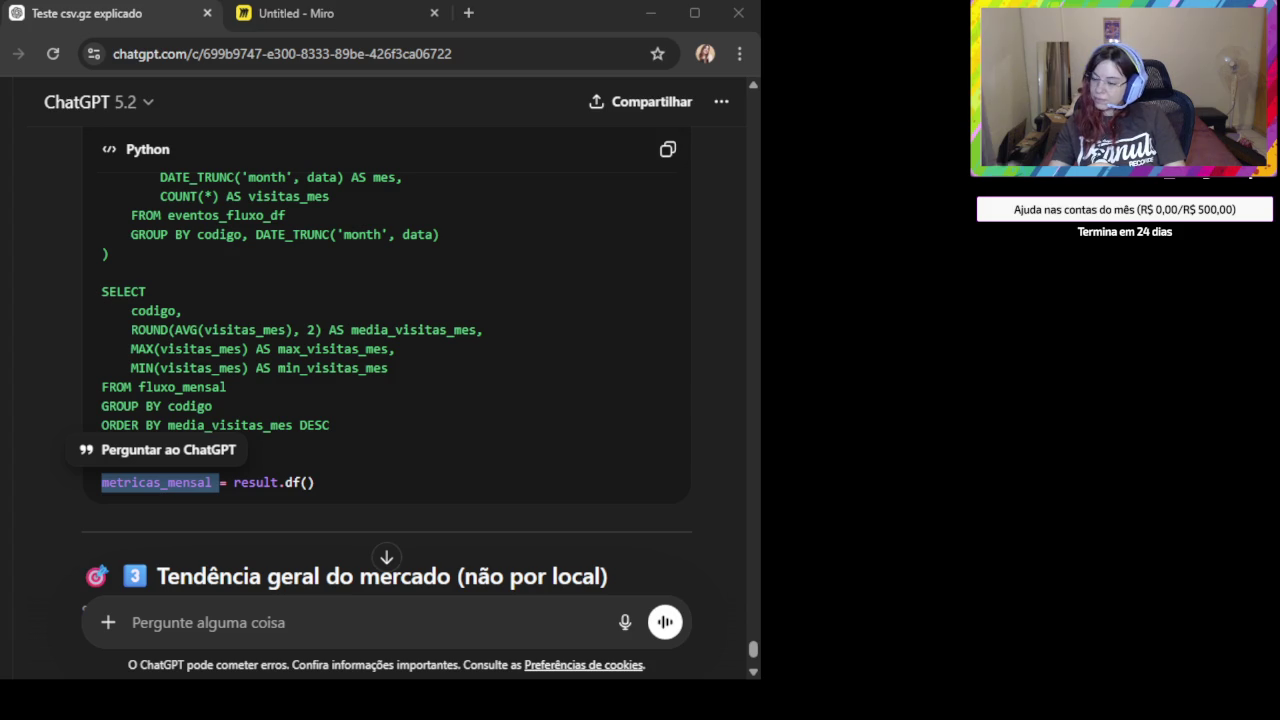
scroll(471, 381, "down", 3)
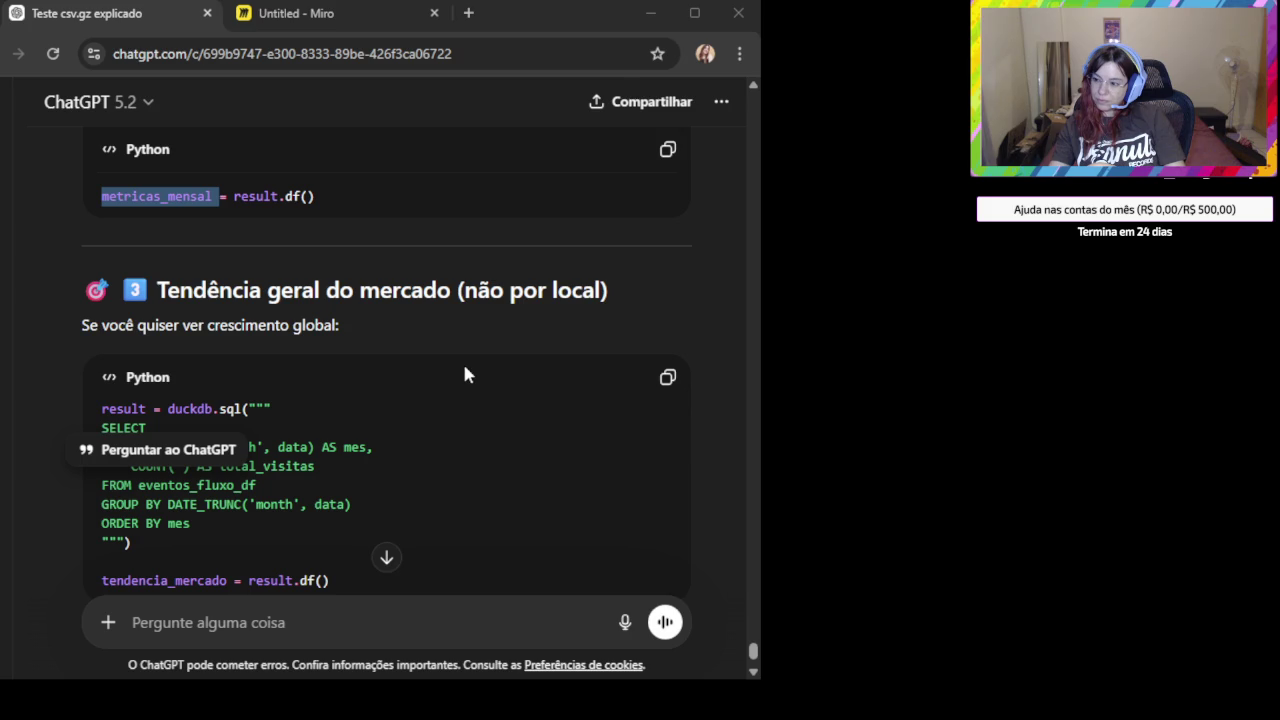
scroll(470, 368, "down", 1)
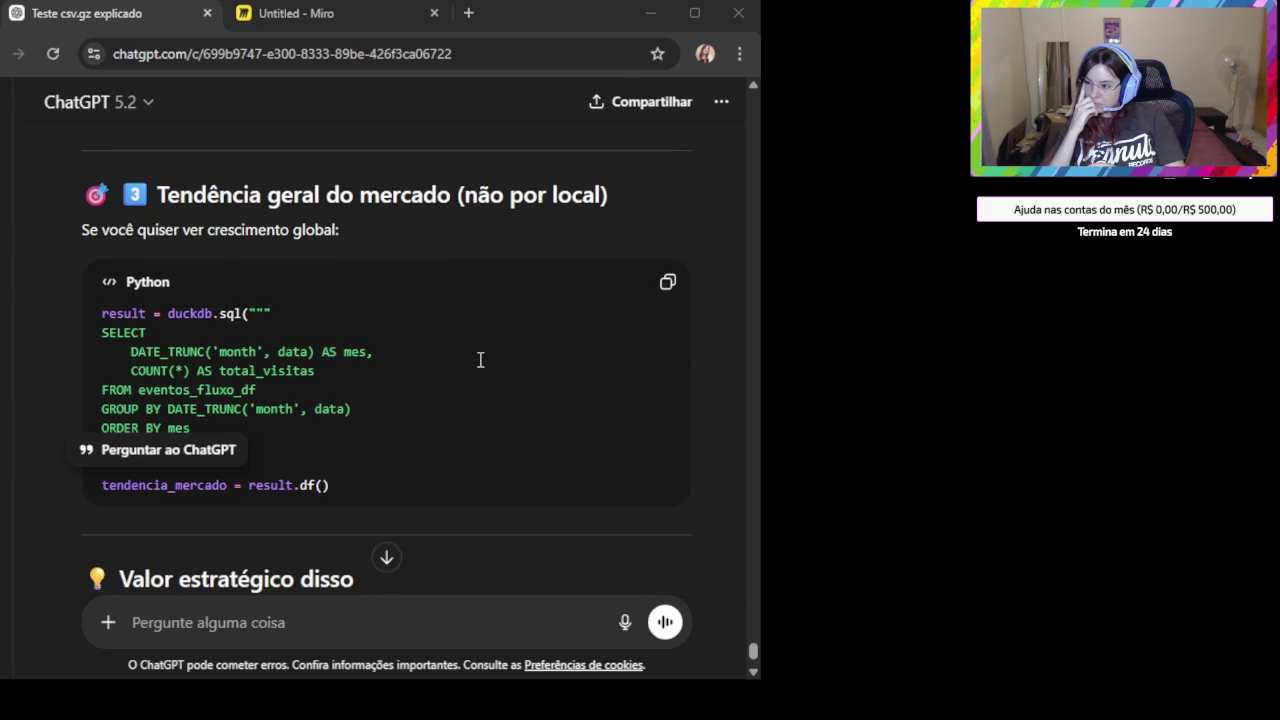
scroll(624, 318, "down", 2)
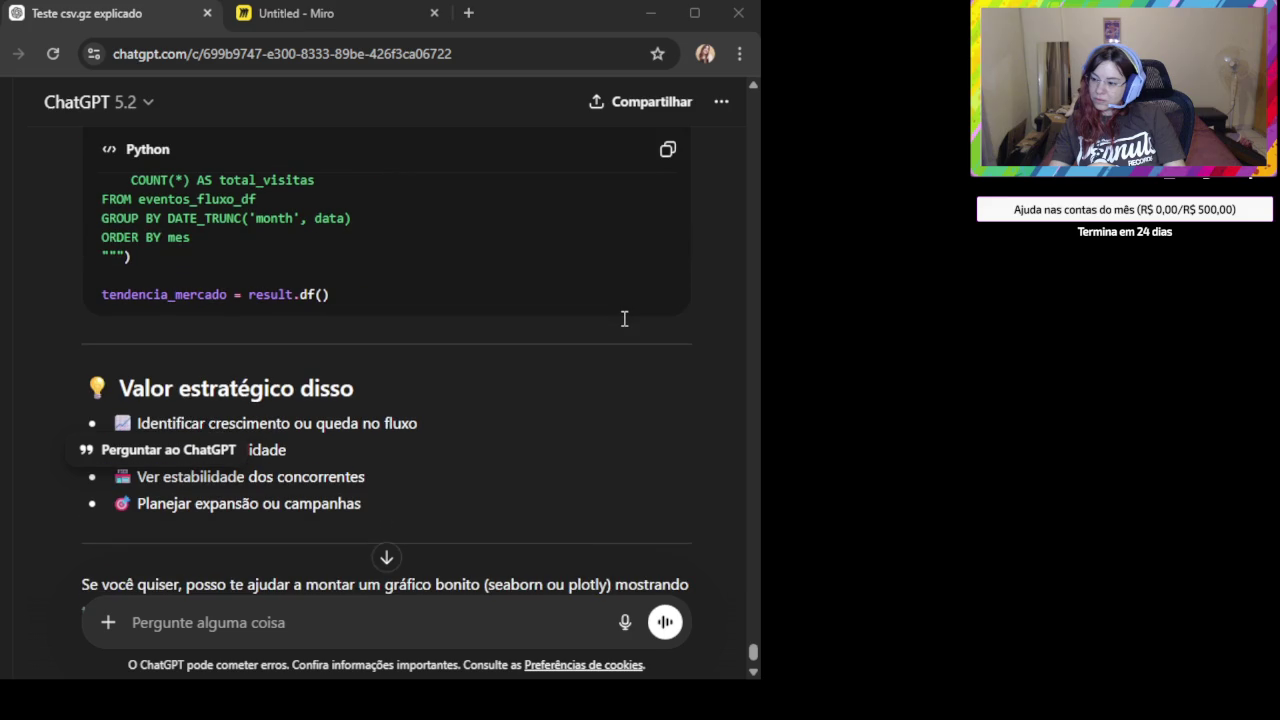
scroll(624, 318, "up", 1)
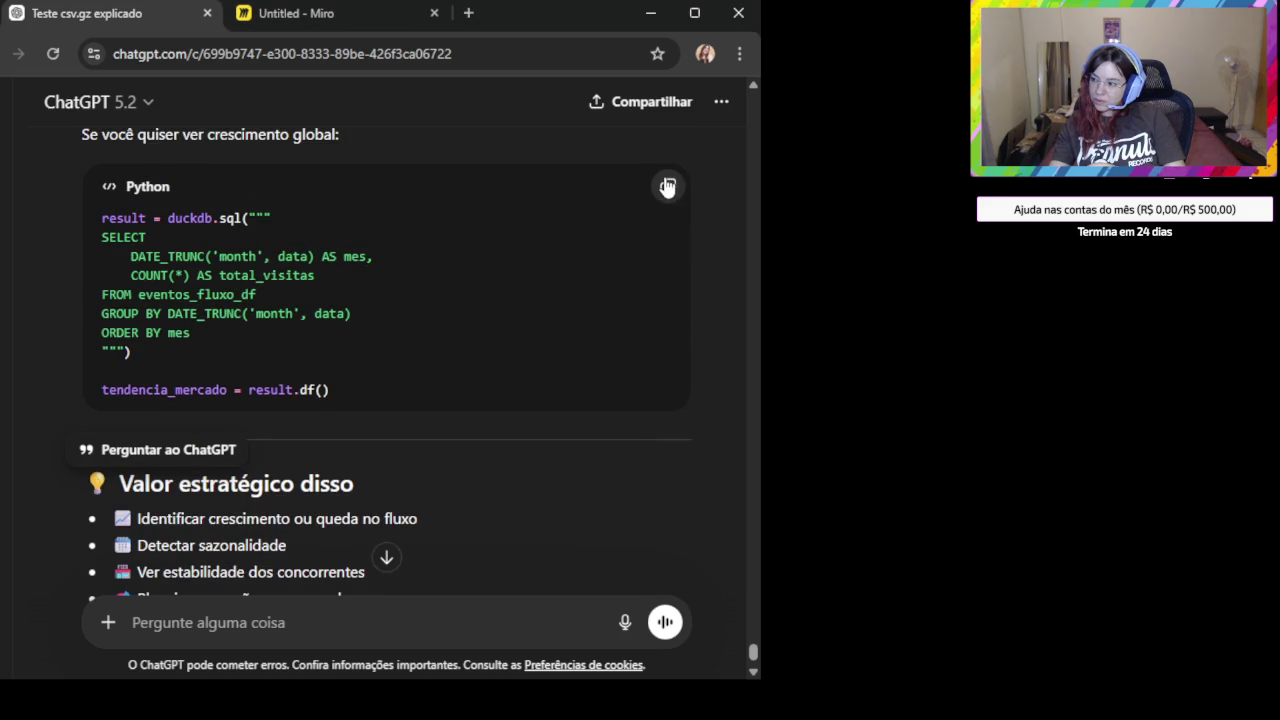
left_click(667, 186)
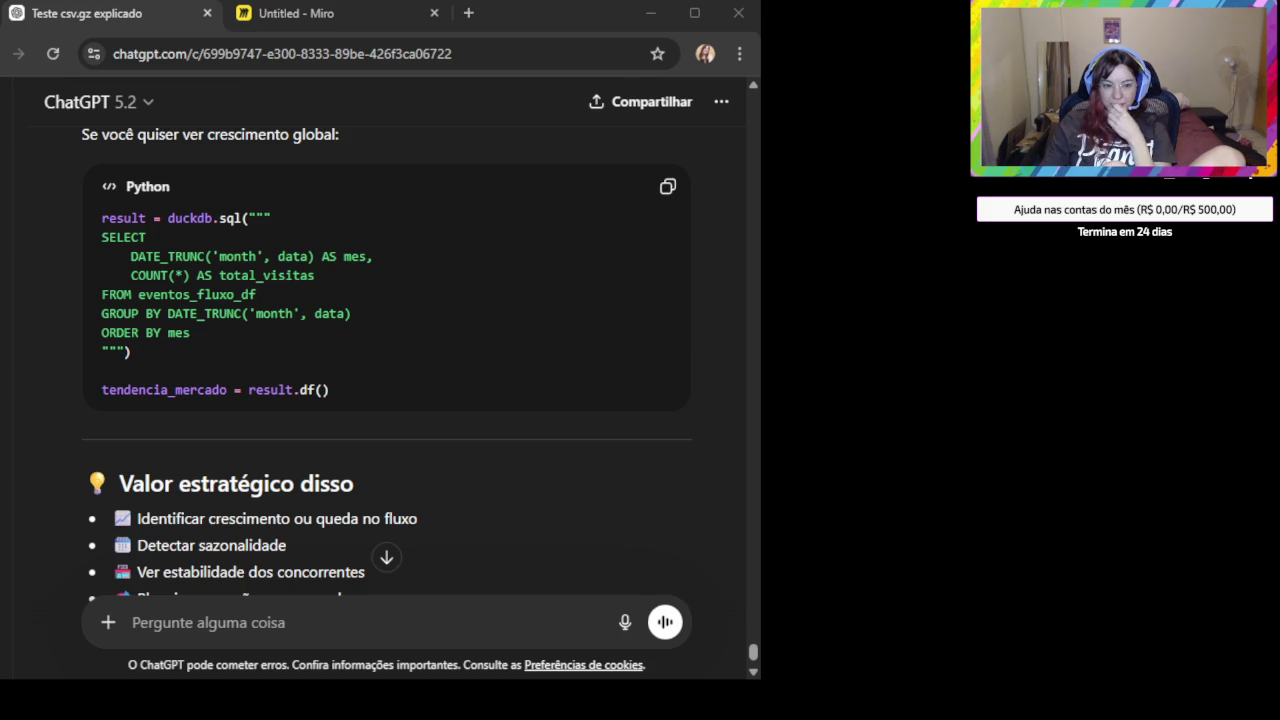
left_click(312, 18)
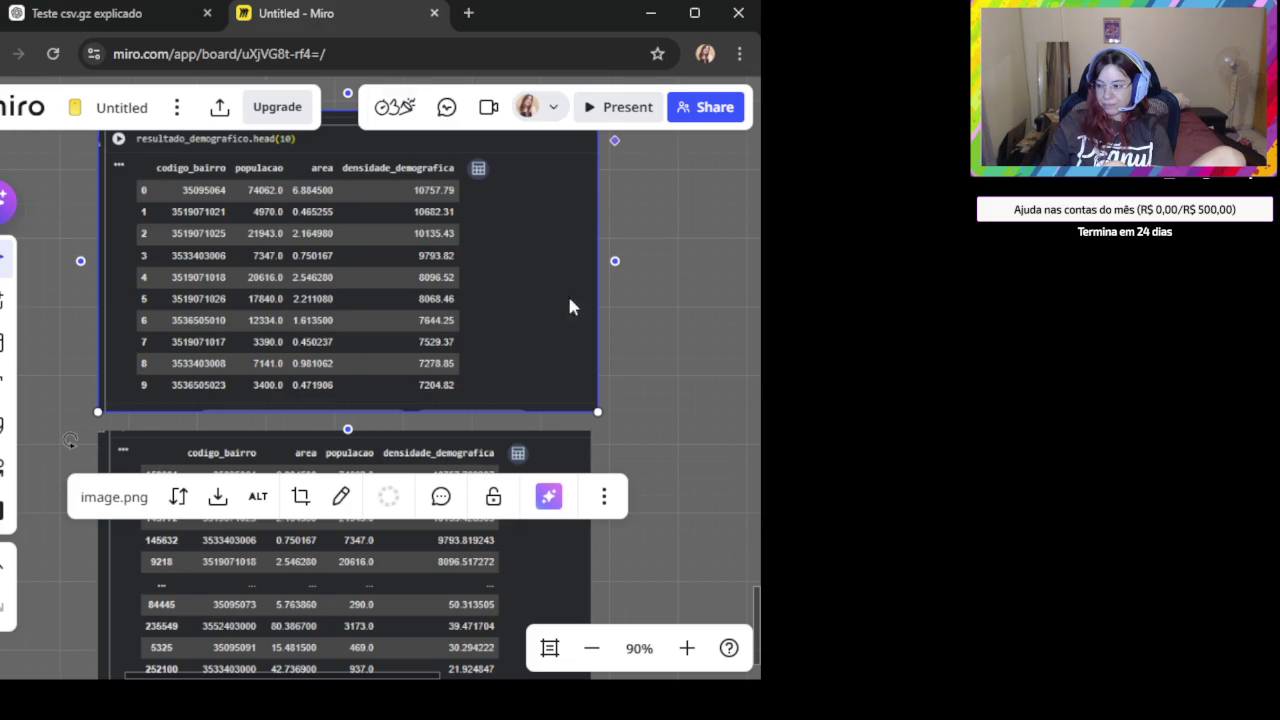
Paste the metricas_mensal results table image into empty space on the Miro board.
left_click(660, 467)
scroll(650, 475, "down", 5)
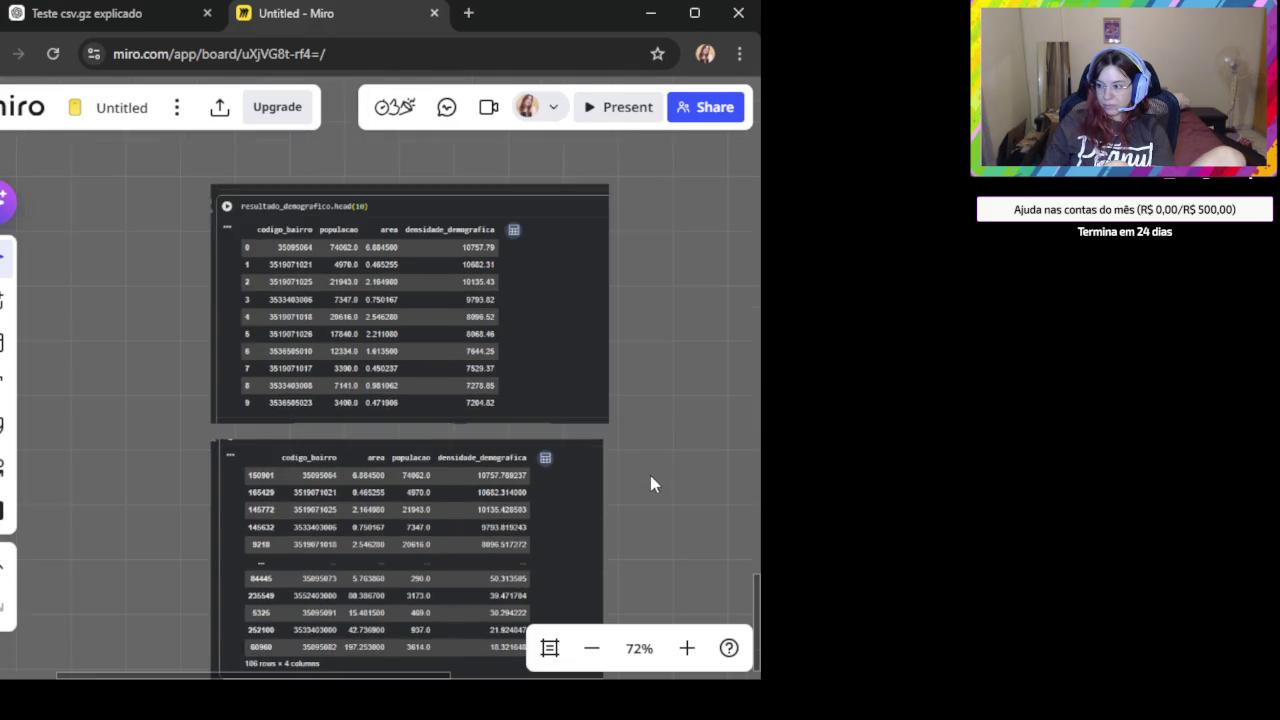
left_click_drag(651, 478, 363, 300)
key("ctrl+v")
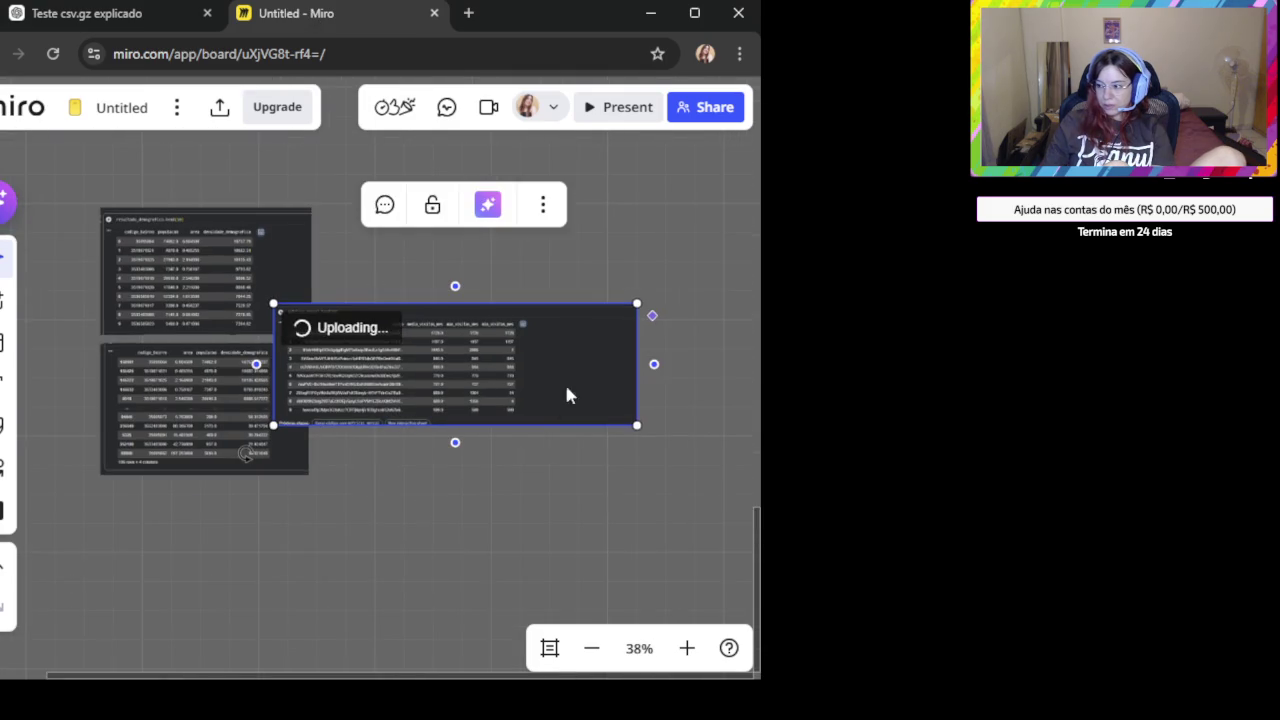
scroll(535, 433, "up", 3)
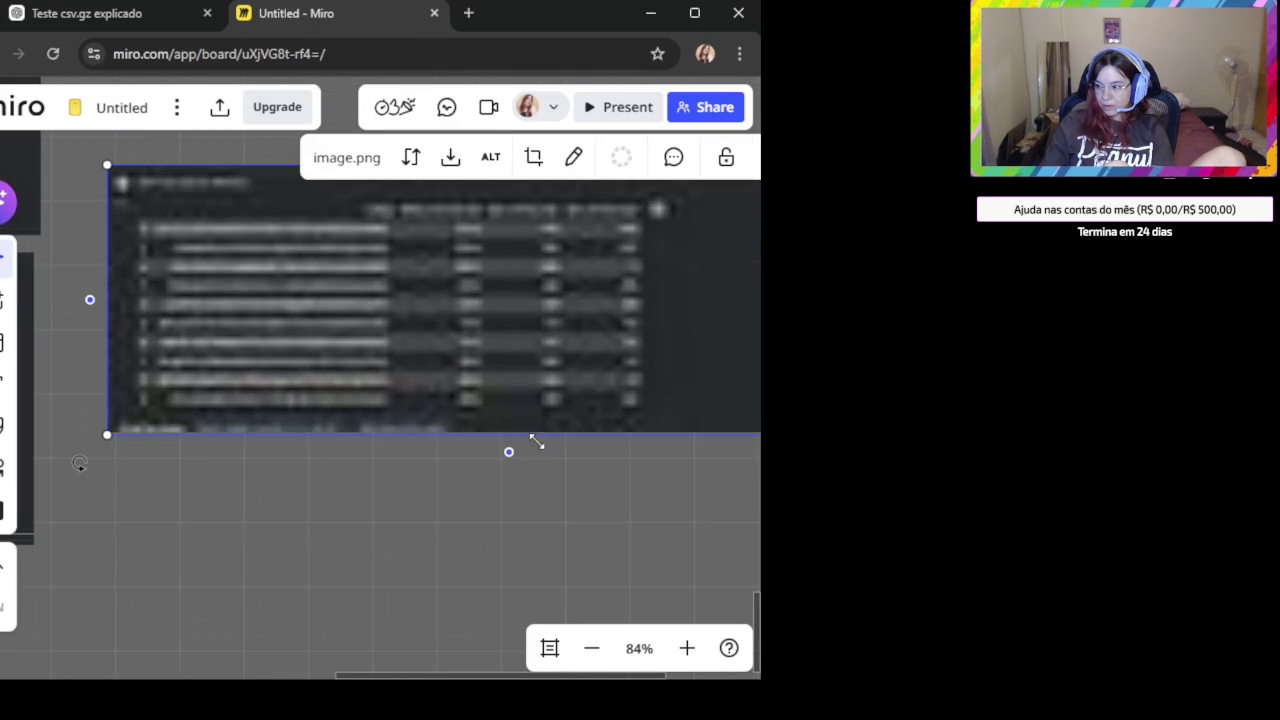
left_click(300, 576)
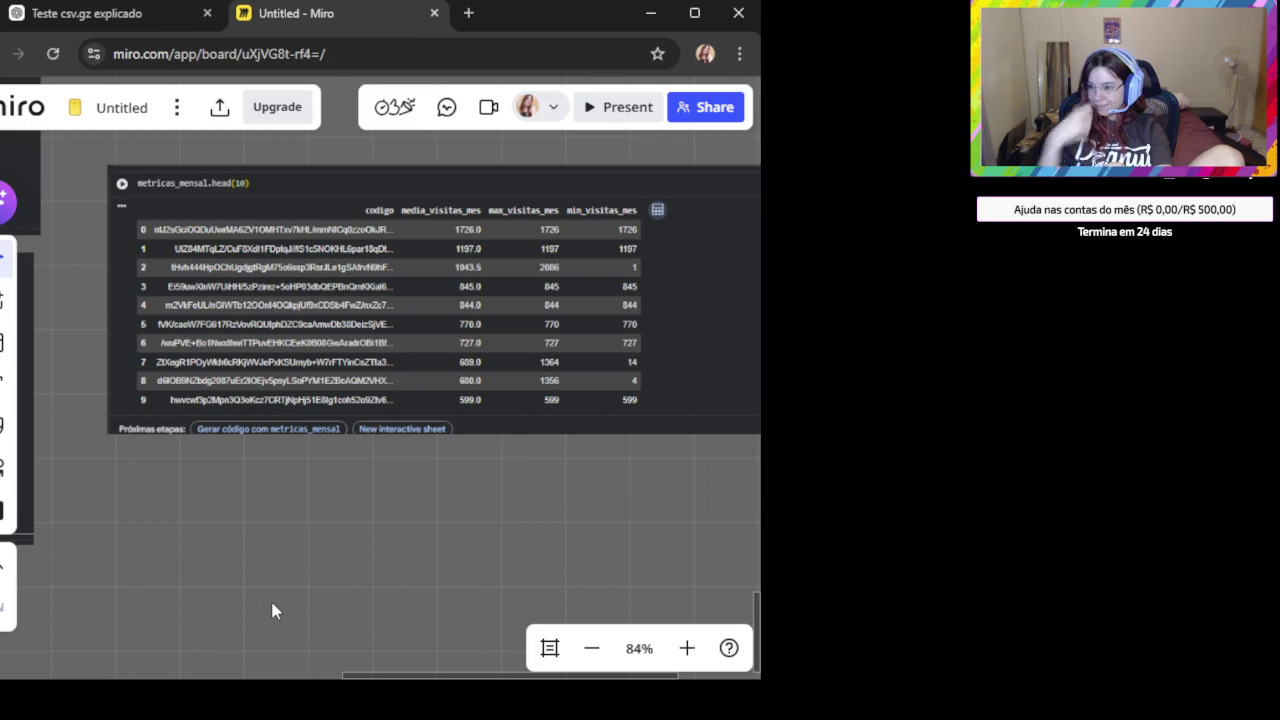
In ChatGPT, draft a request for a column of months with each month's visit count.
left_click(149, 22)
left_click(368, 610)
type("o do mes você pode s")
key("BackSpace")
type("trazer uma coluna com os meses e o numero de ")
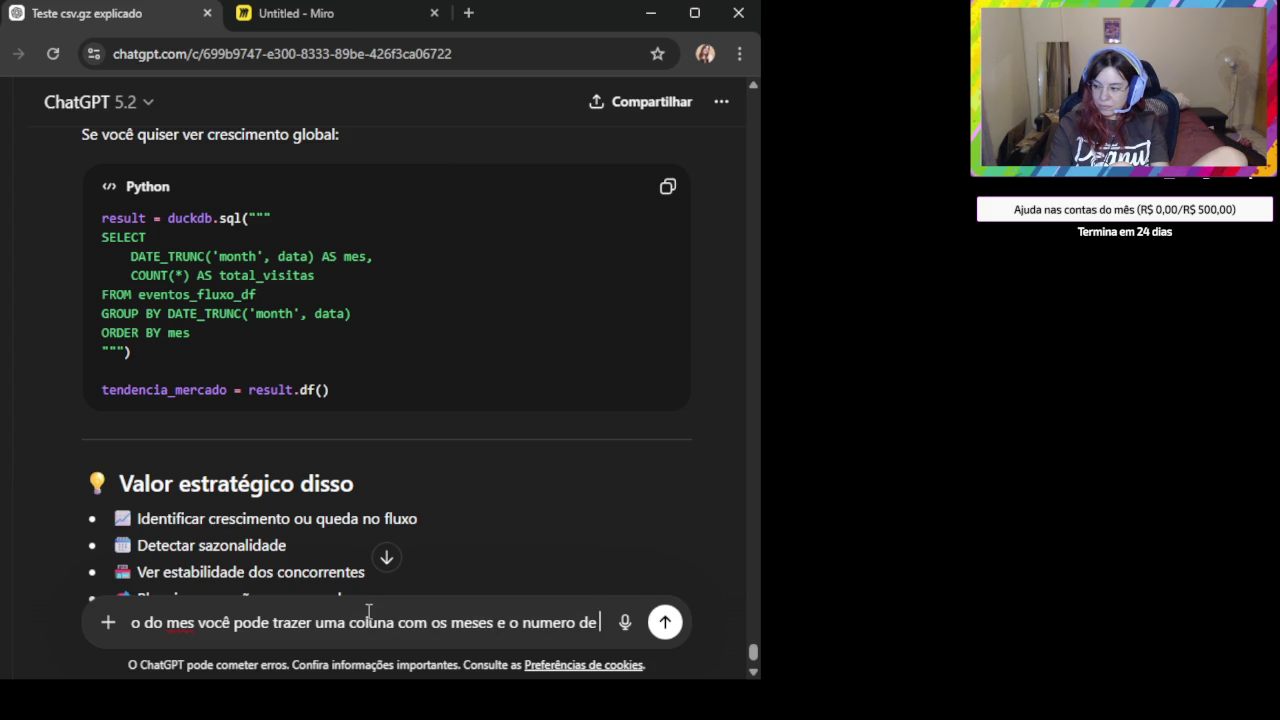
type("visutas de cada")
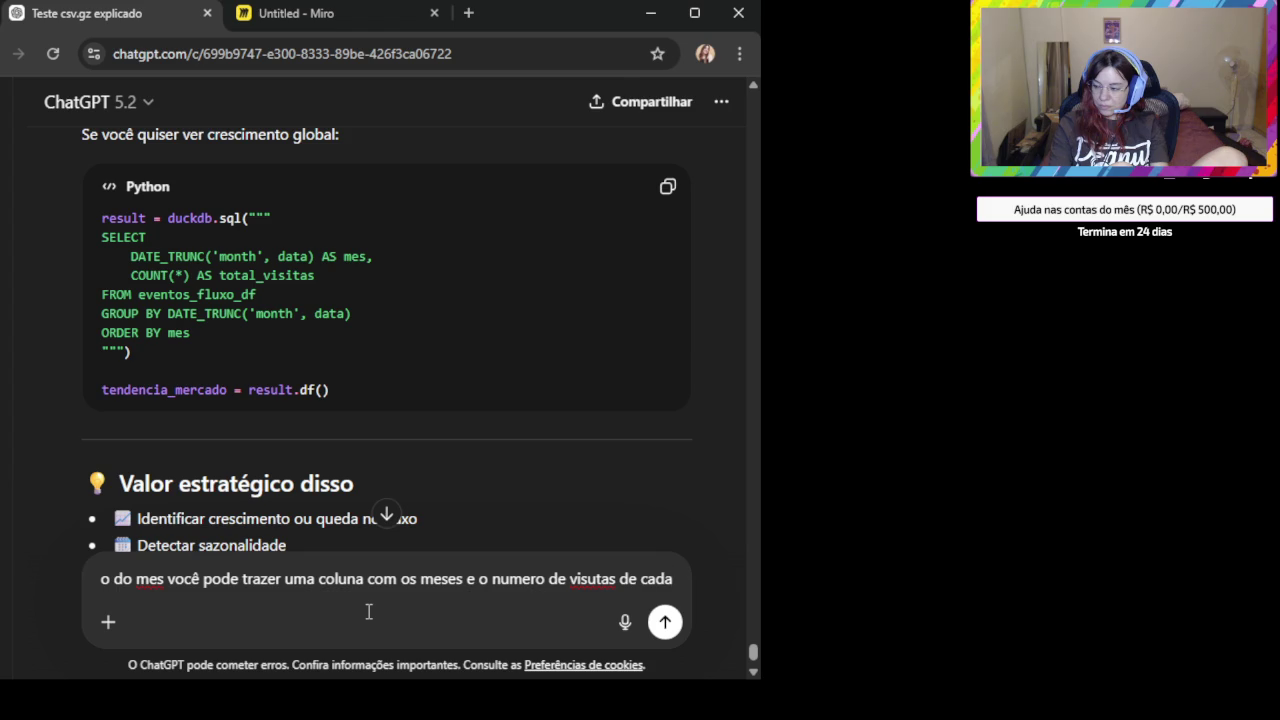
type("?")
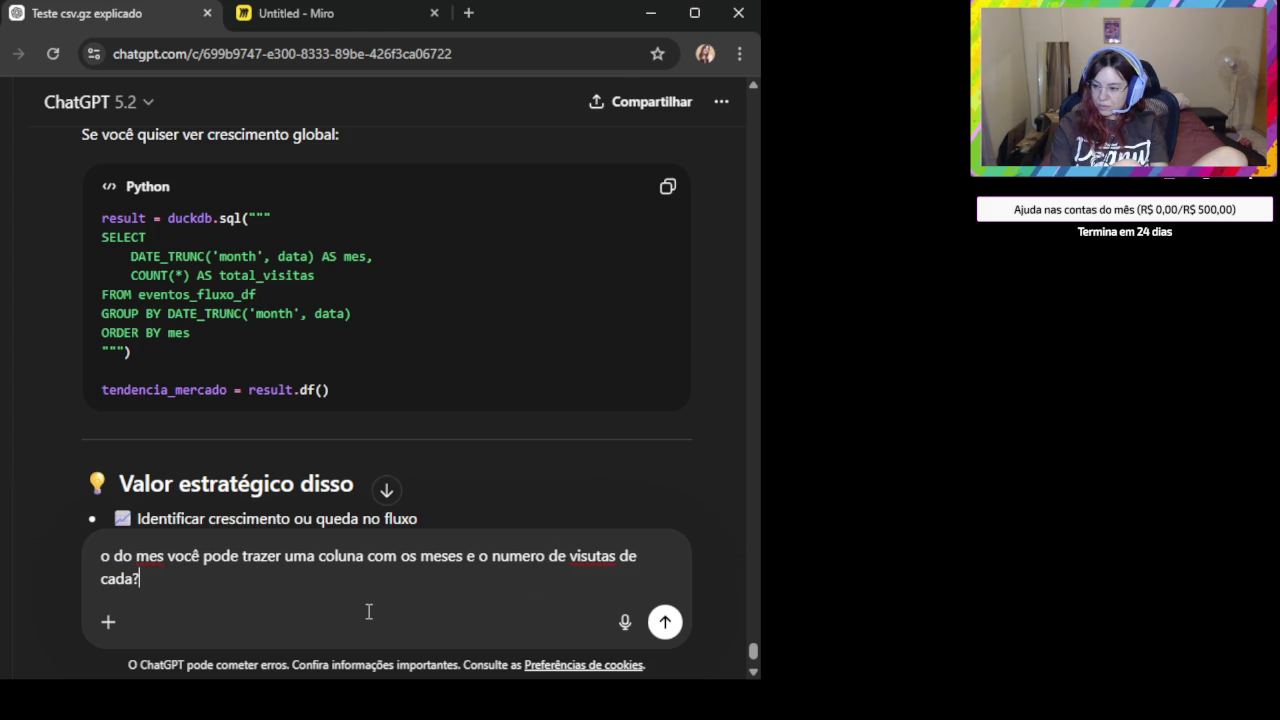
Send the monthly visits question and read the DuckDB PIVOT reply over fluxo_mensal.
key("Return")
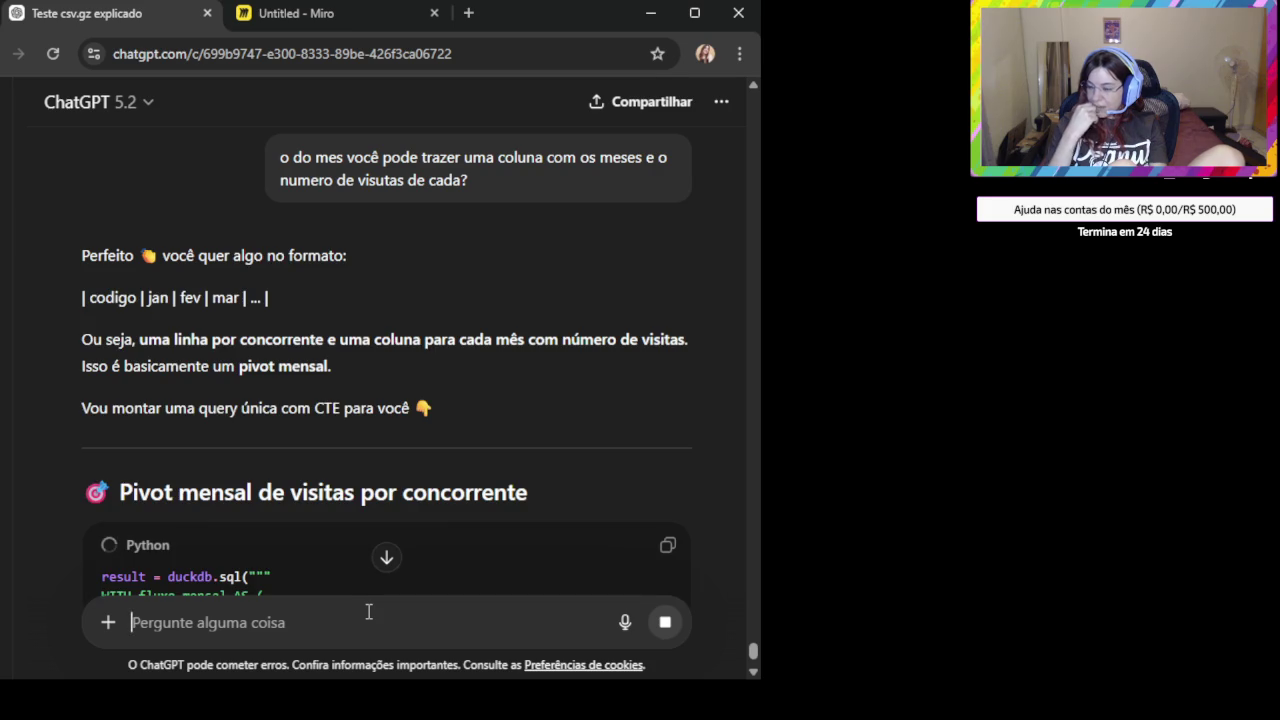
scroll(371, 417, "down", 2)
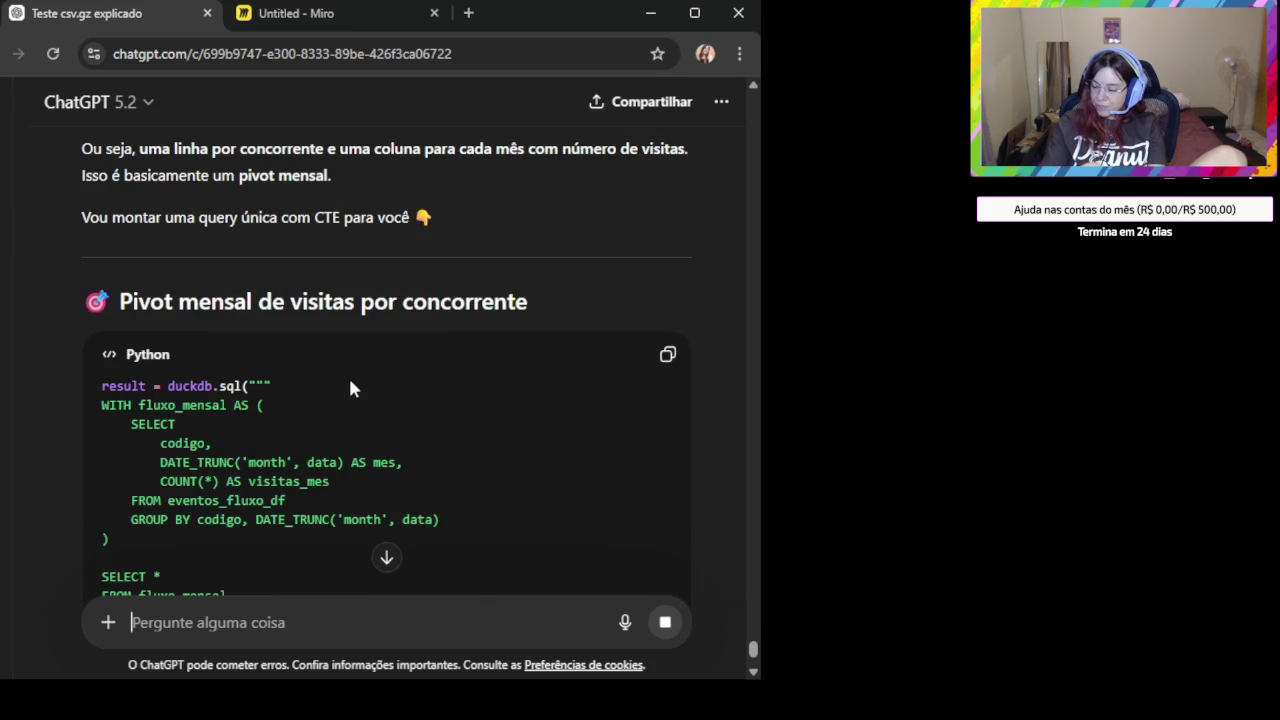
scroll(366, 403, "down", 1)
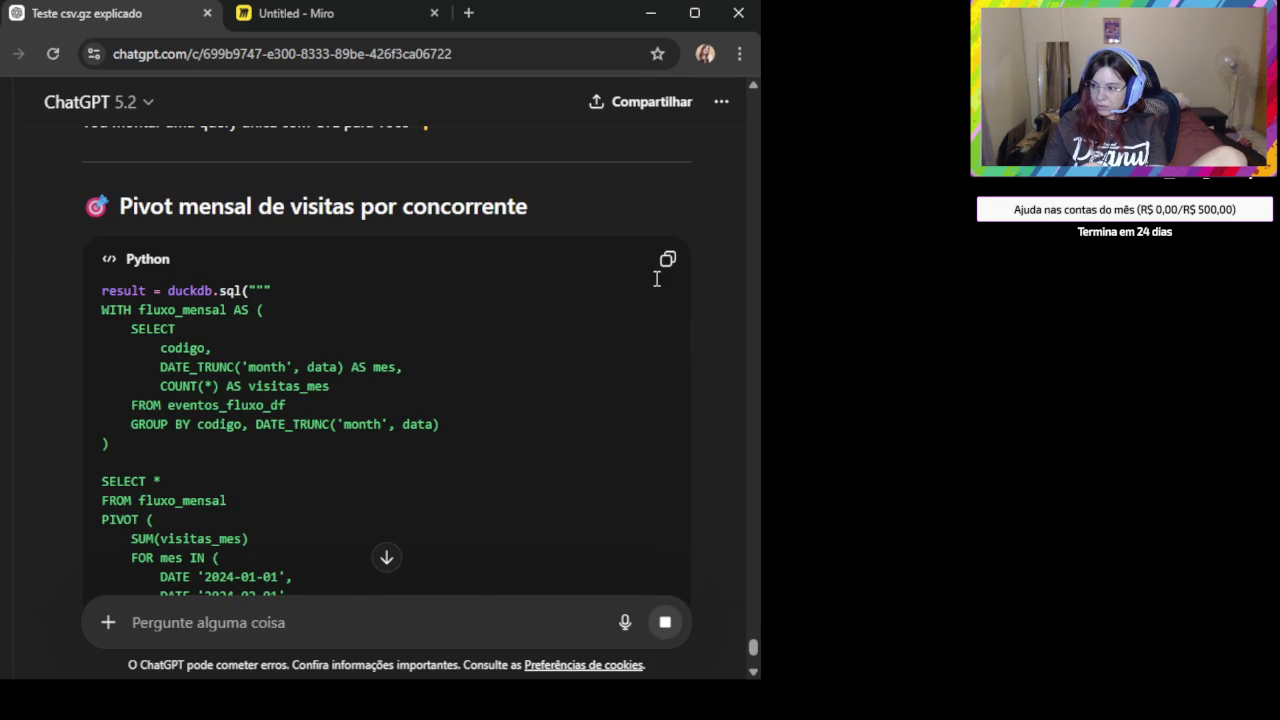
scroll(349, 305, "down", 1)
scroll(349, 305, "down", 1)
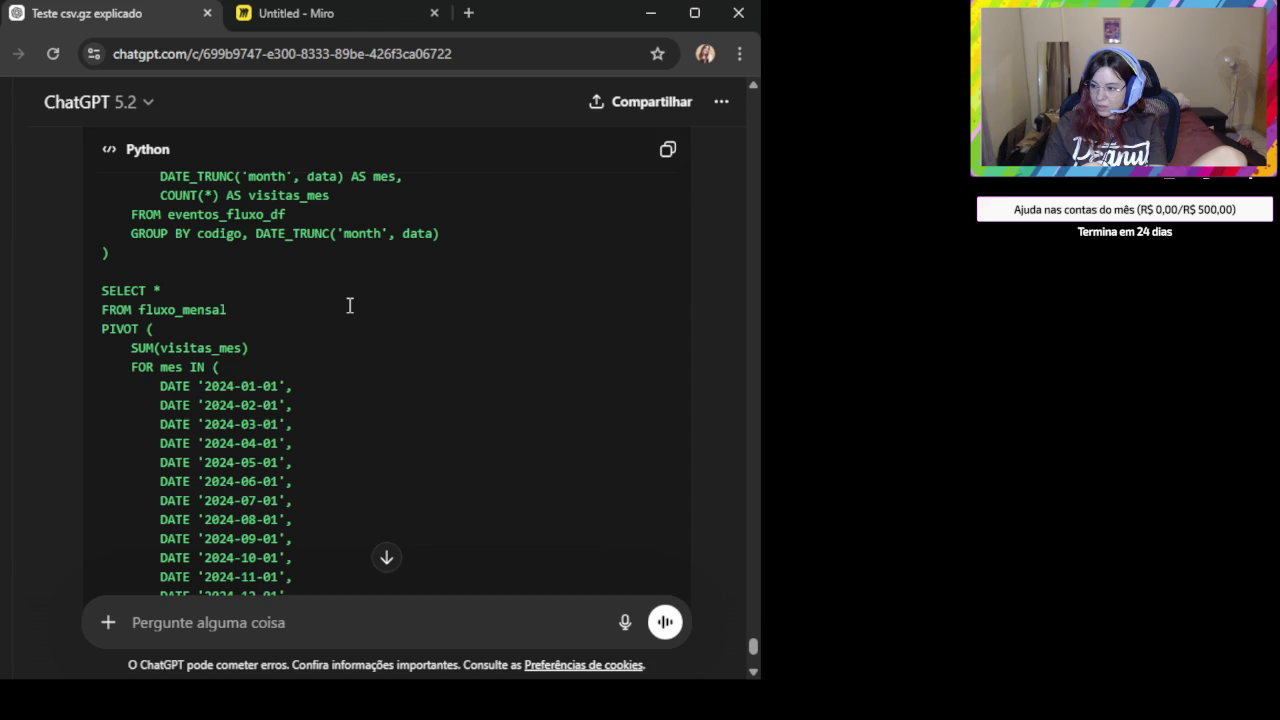
scroll(349, 305, "down", 1)
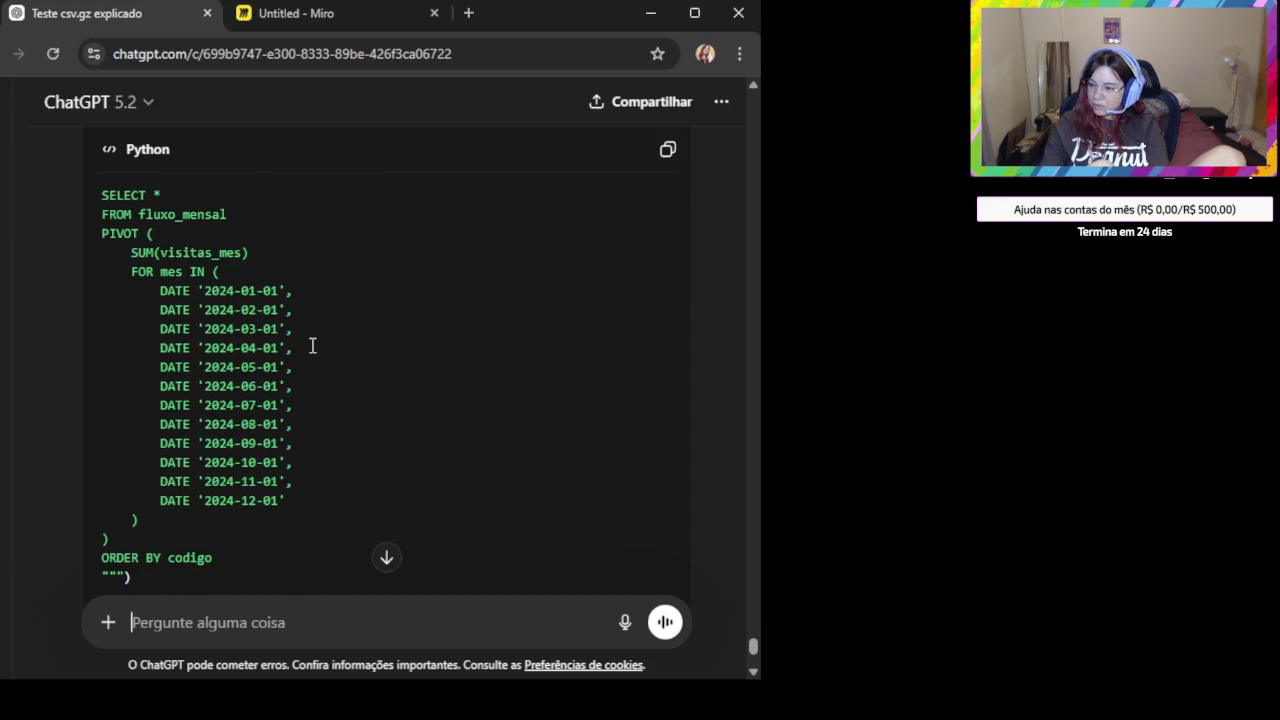
scroll(307, 346, "down", 2)
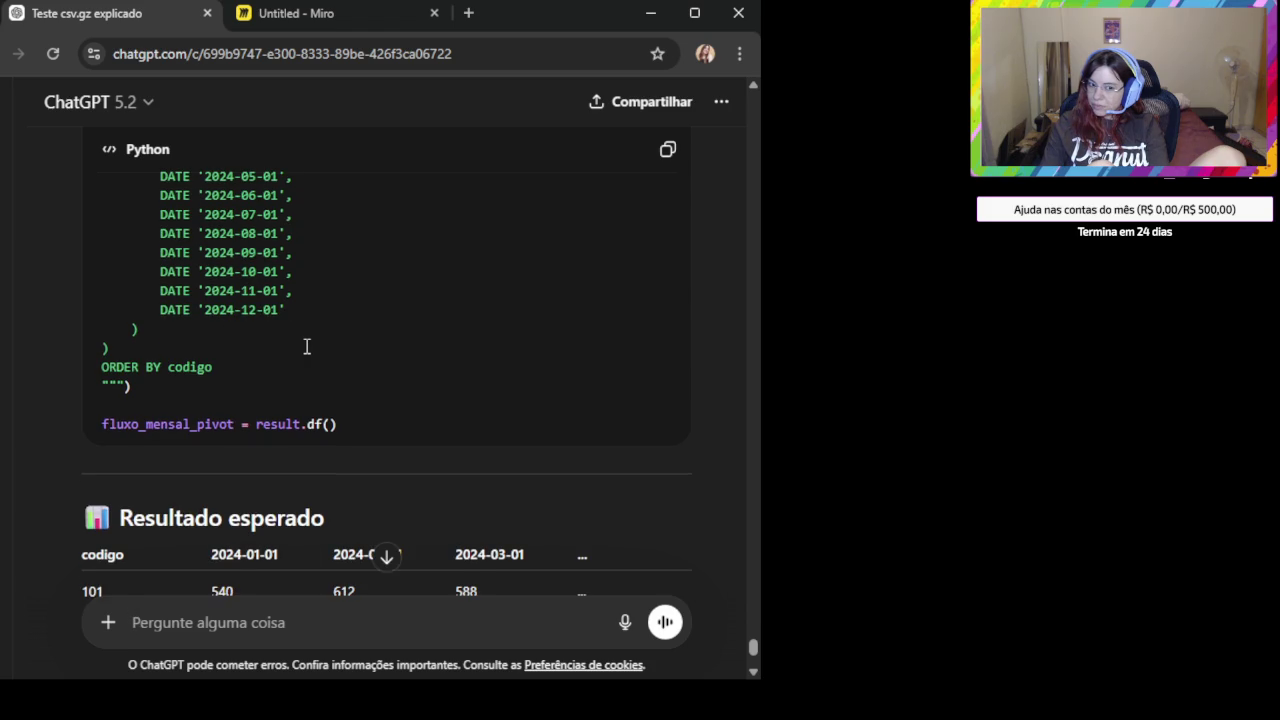
scroll(307, 346, "down", 2)
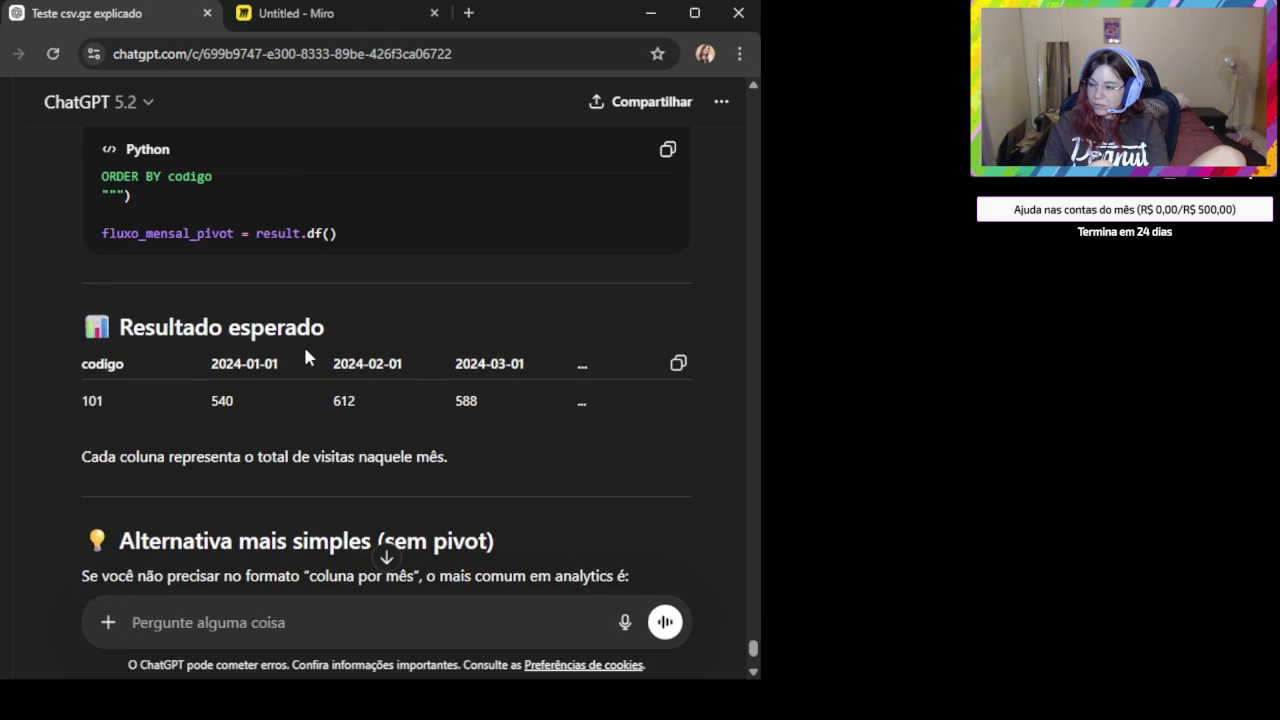
Copy the monthly PIVOT query code from the Python block.
scroll(303, 343, "up", 2)
scroll(305, 346, "up", 2)
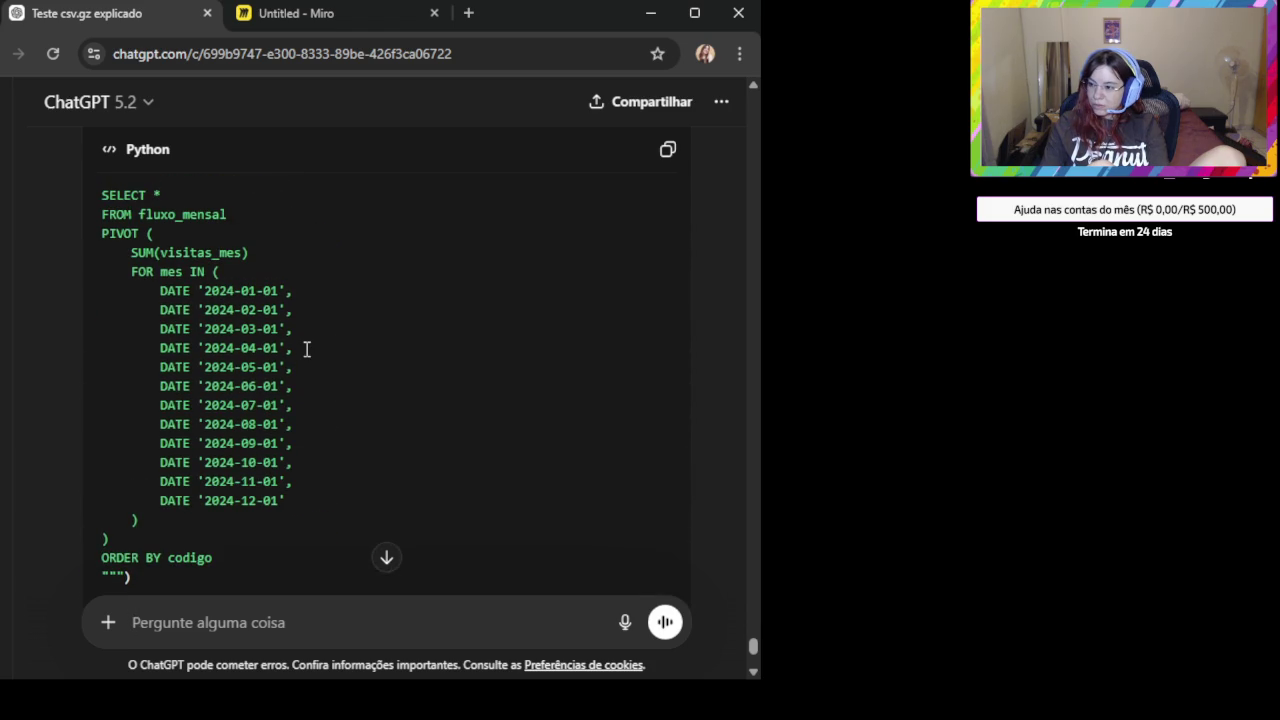
scroll(307, 348, "up", 4)
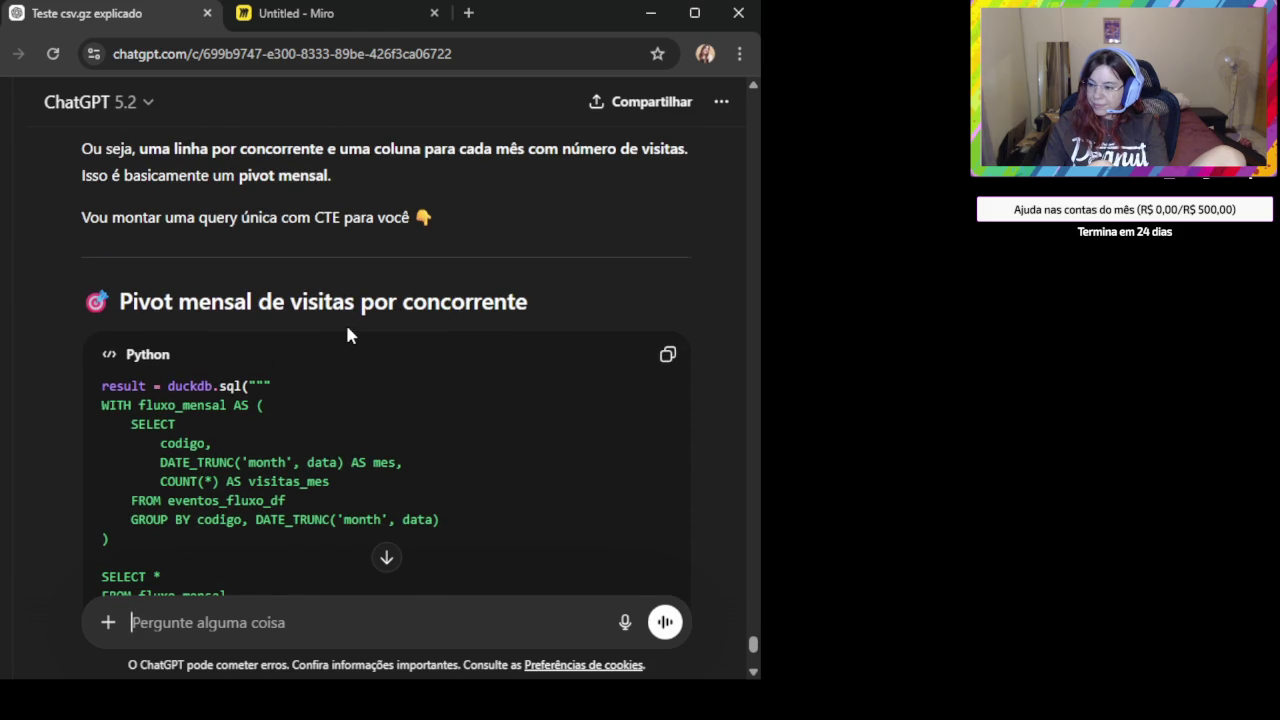
scroll(347, 335, "down", 1)
left_click_drag(345, 424, 435, 425)
left_click(435, 425)
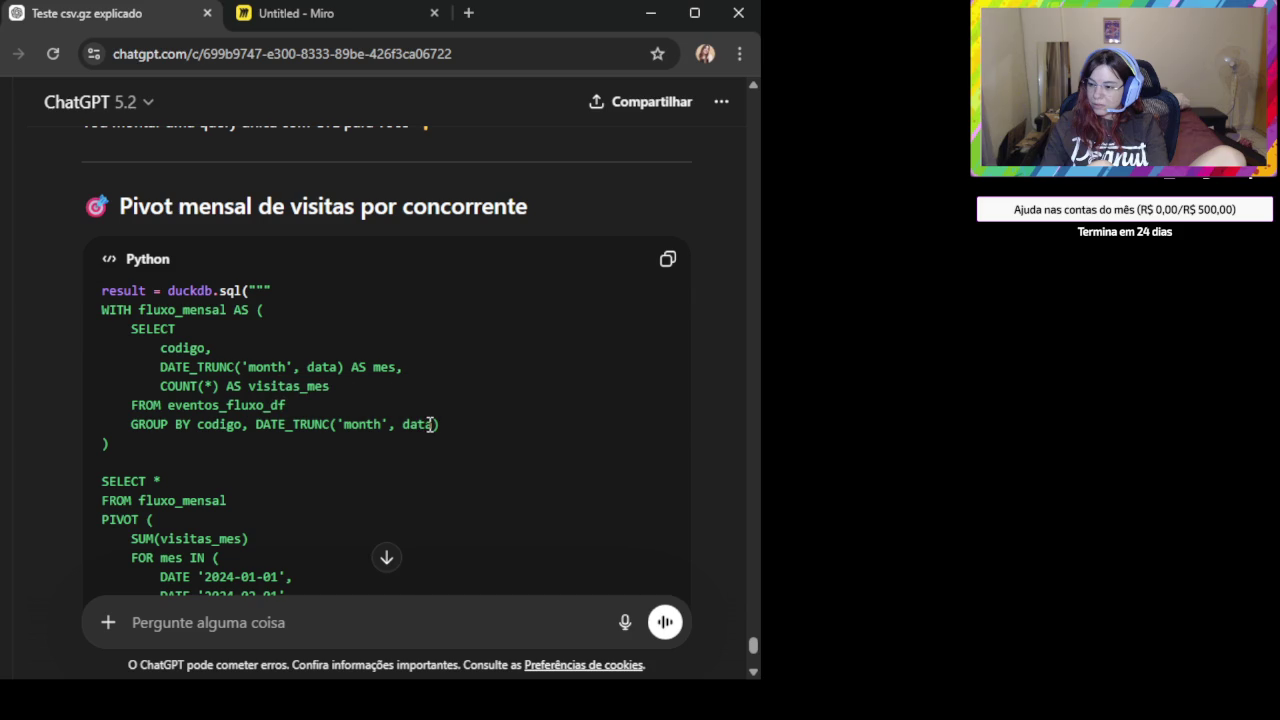
left_click(667, 259)
scroll(316, 520, "down", 2)
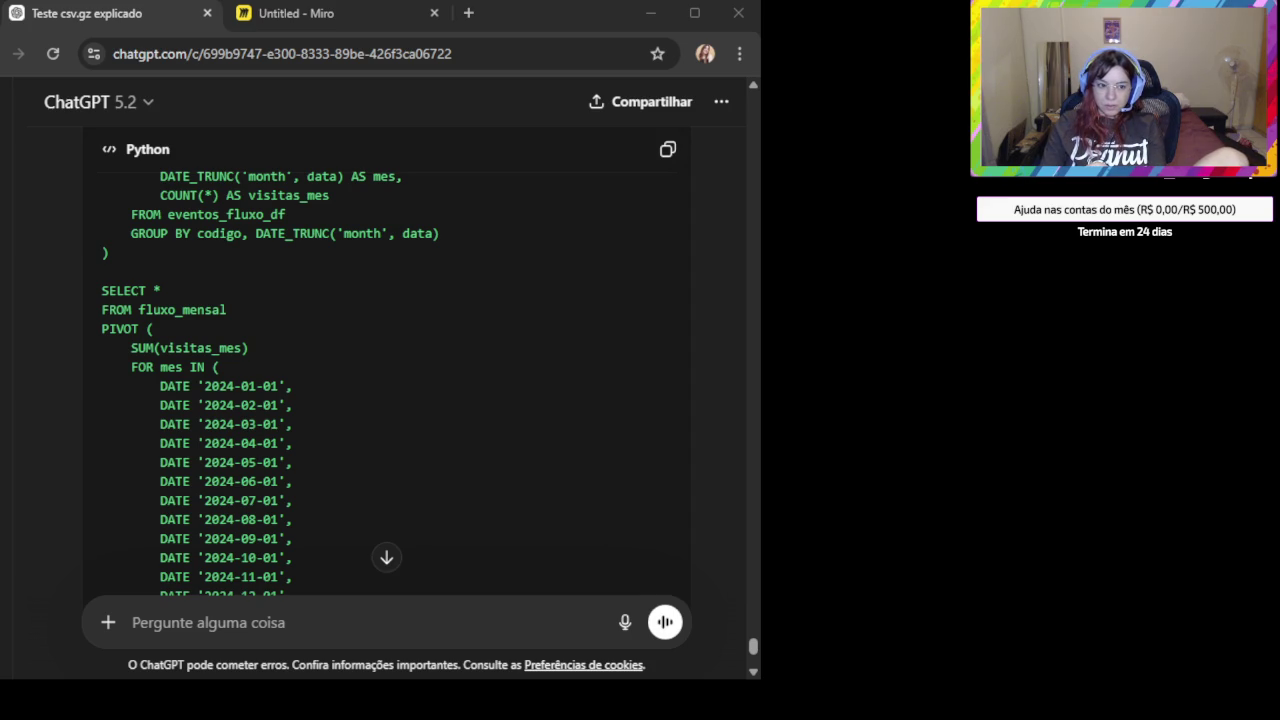
Report 'deu errado:' with the error screenshot, then copy the corrected fluxo_mensal_pivot query.
left_click(348, 622)
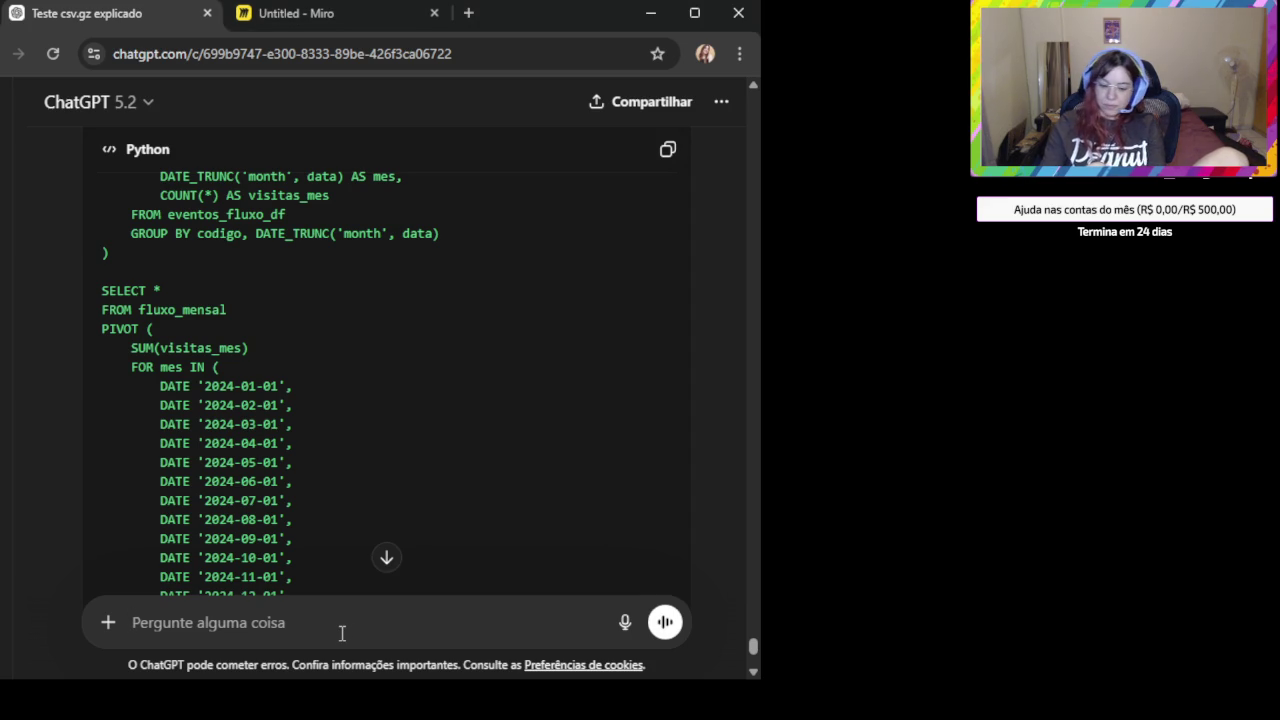
type("deu errado:")
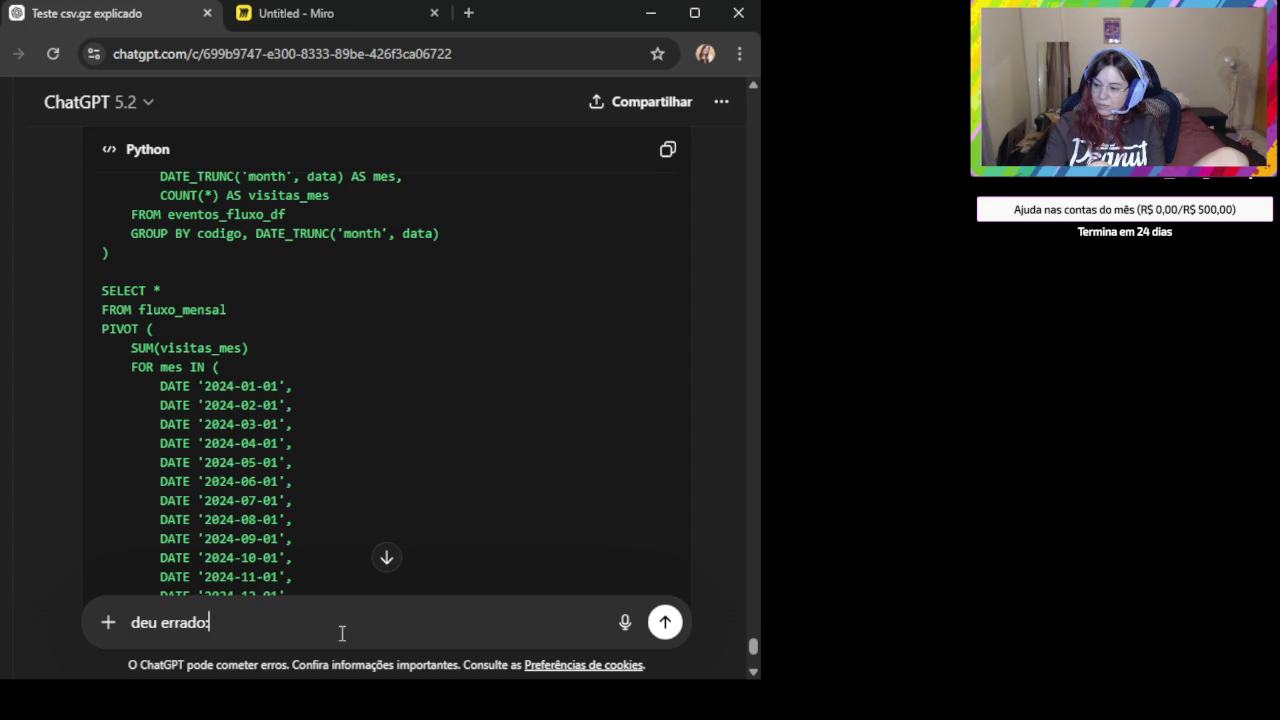
key("shift+Return")
key("ctrl+v")
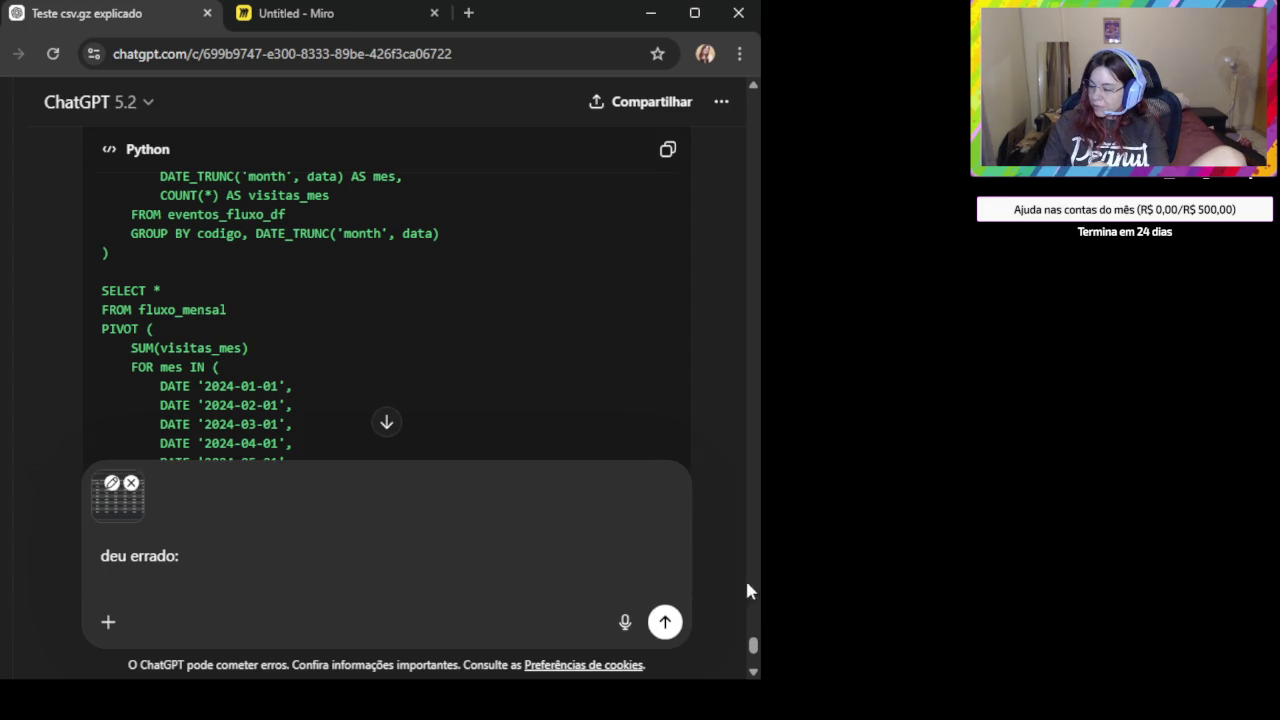
left_click(665, 624)
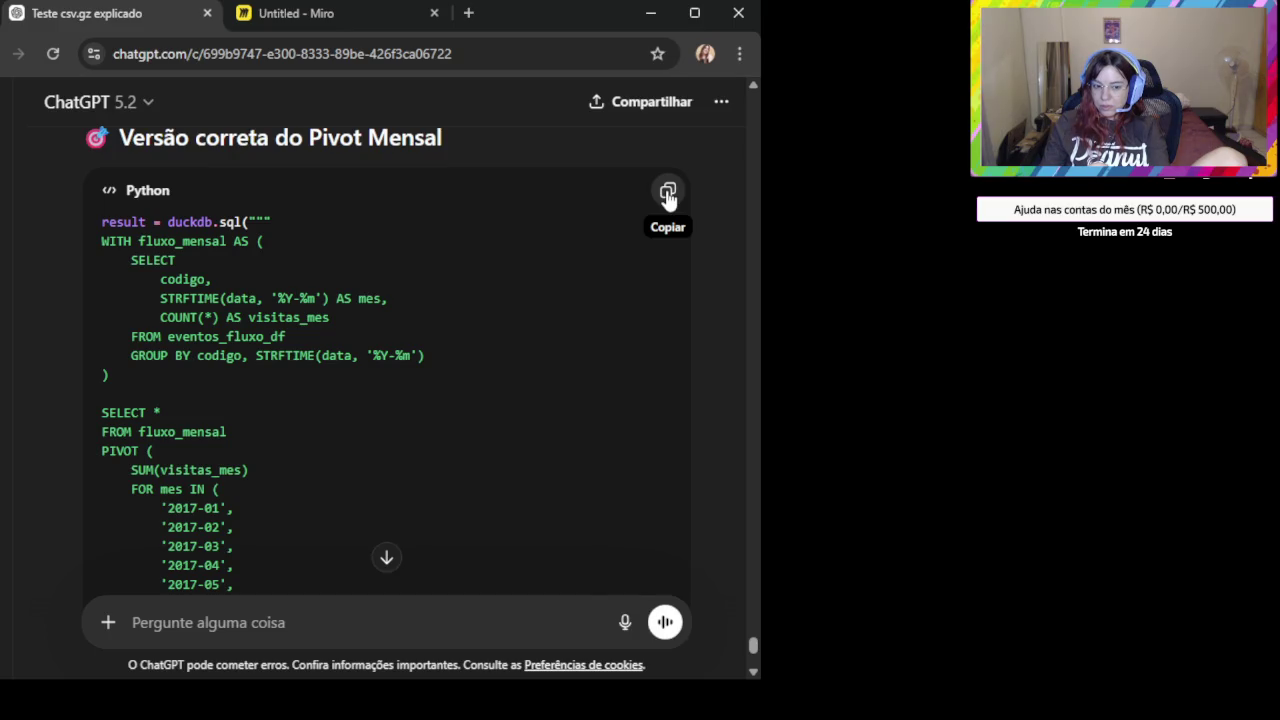
left_click(668, 192)
Read the rest of the reply, including the pre-run check listing distinct months in eventos_fluxo_df.
scroll(383, 466, "down", 3)
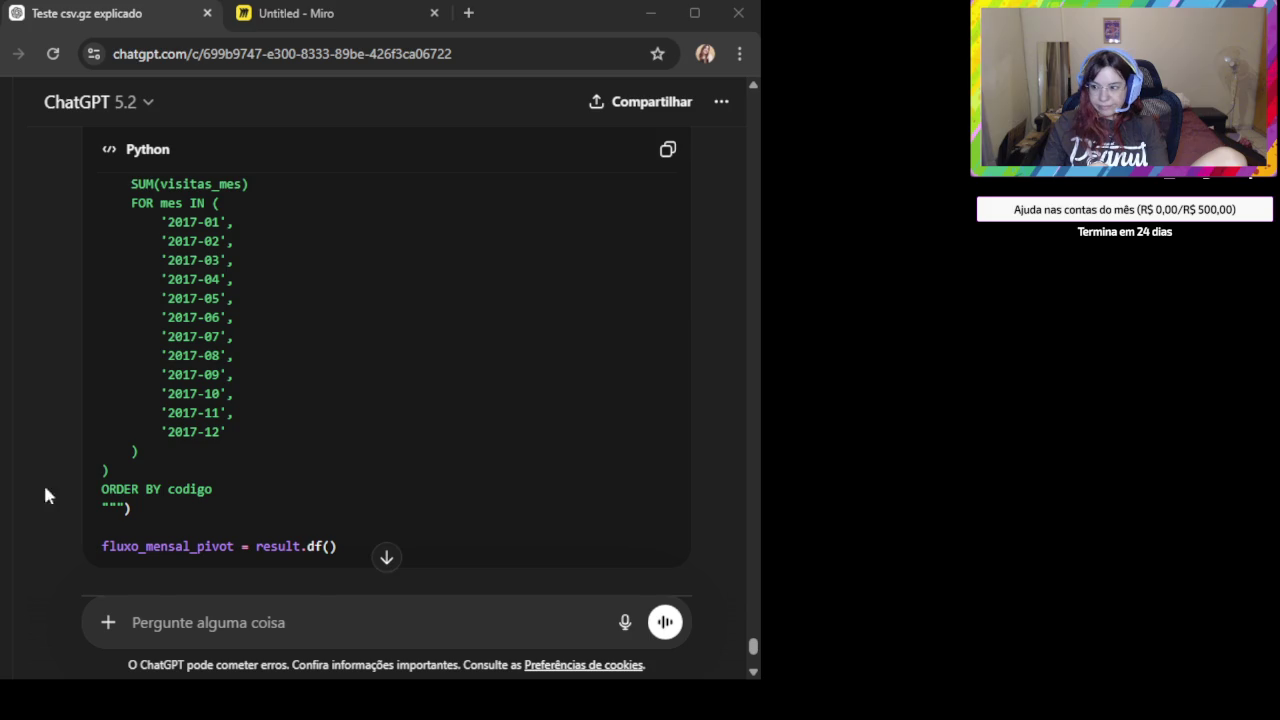
scroll(366, 471, "down", 2)
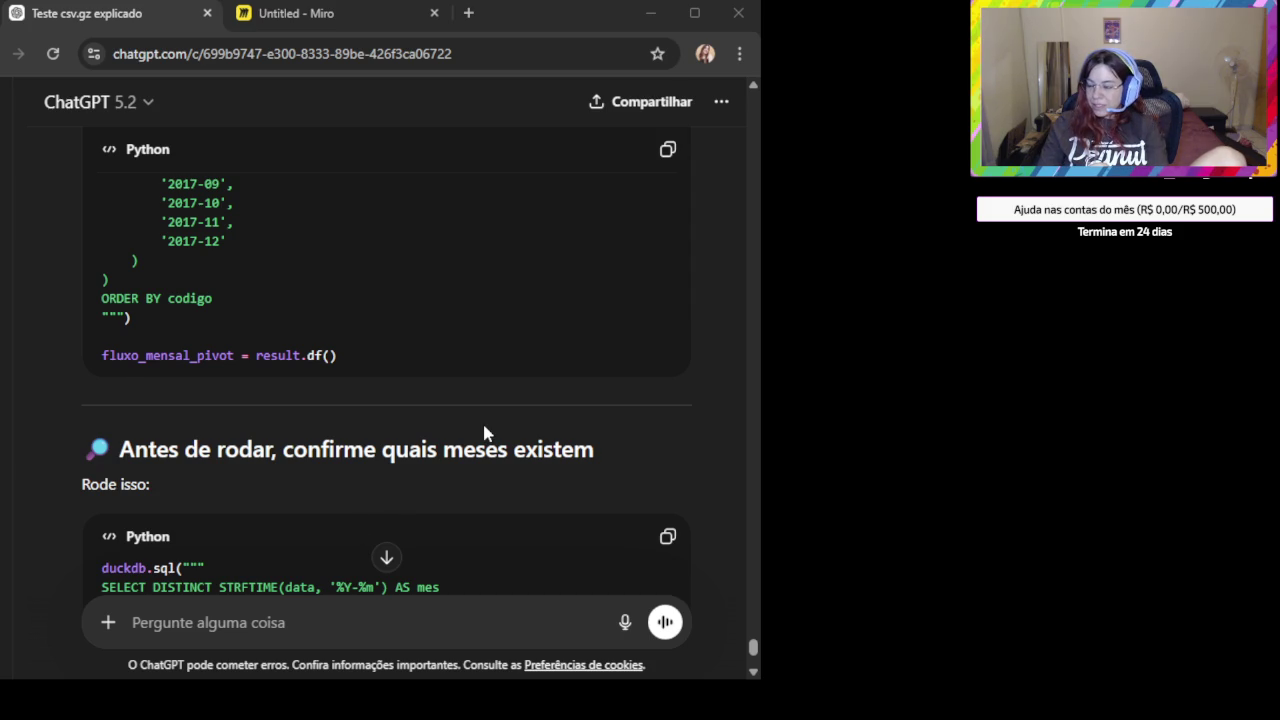
scroll(482, 420, "down", 1)
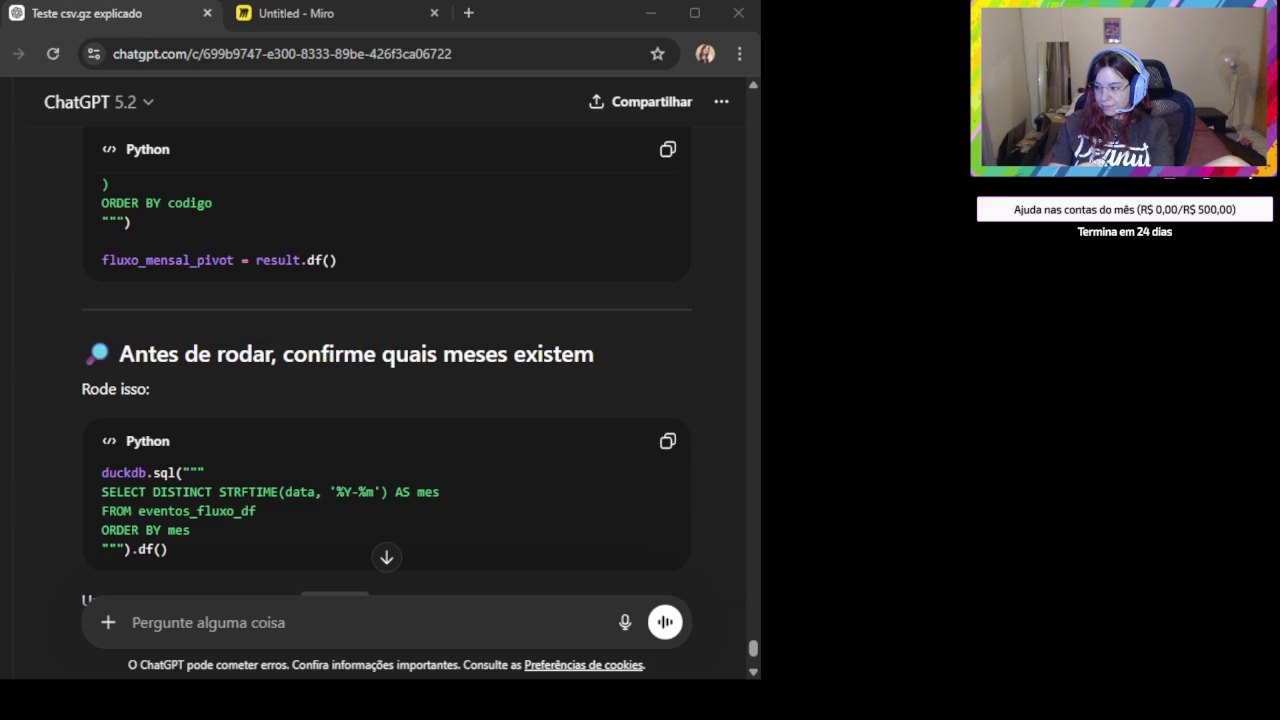
left_click(483, 416)
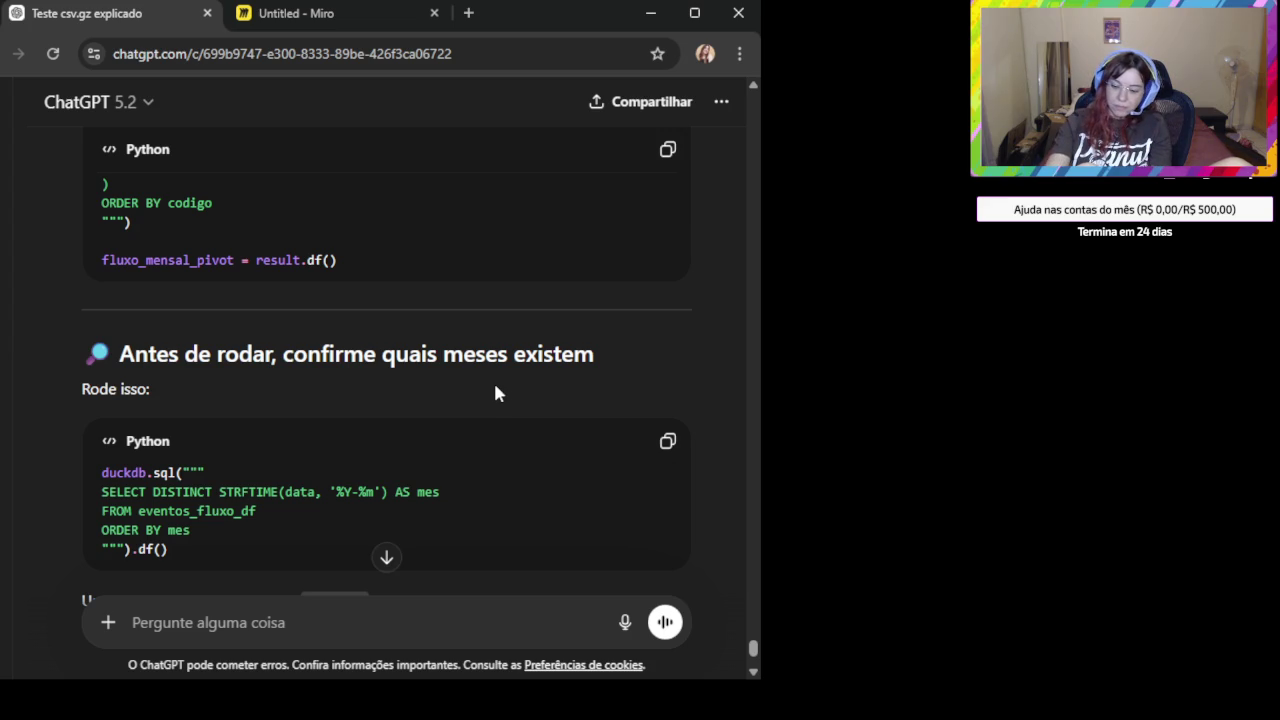
Copy the distinct-months query and paste the found months into ChatGPT's message box.
key("ctrl+minus")
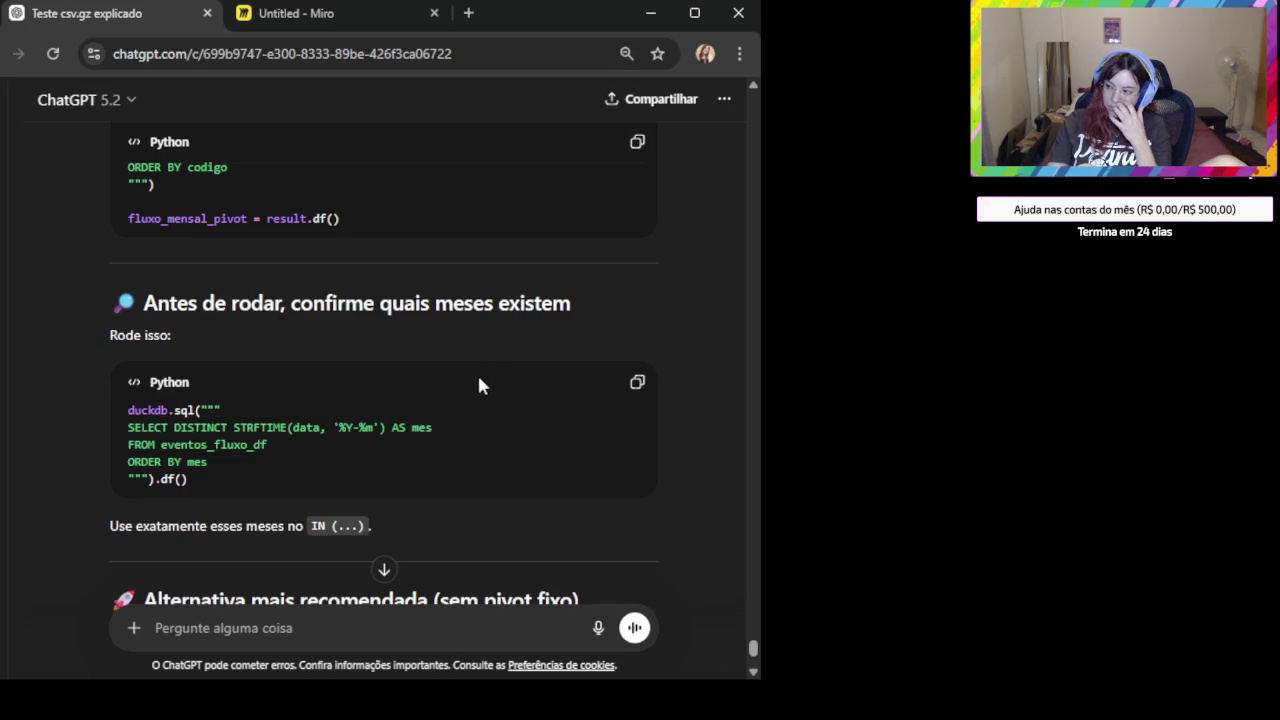
scroll(477, 378, "down", 1)
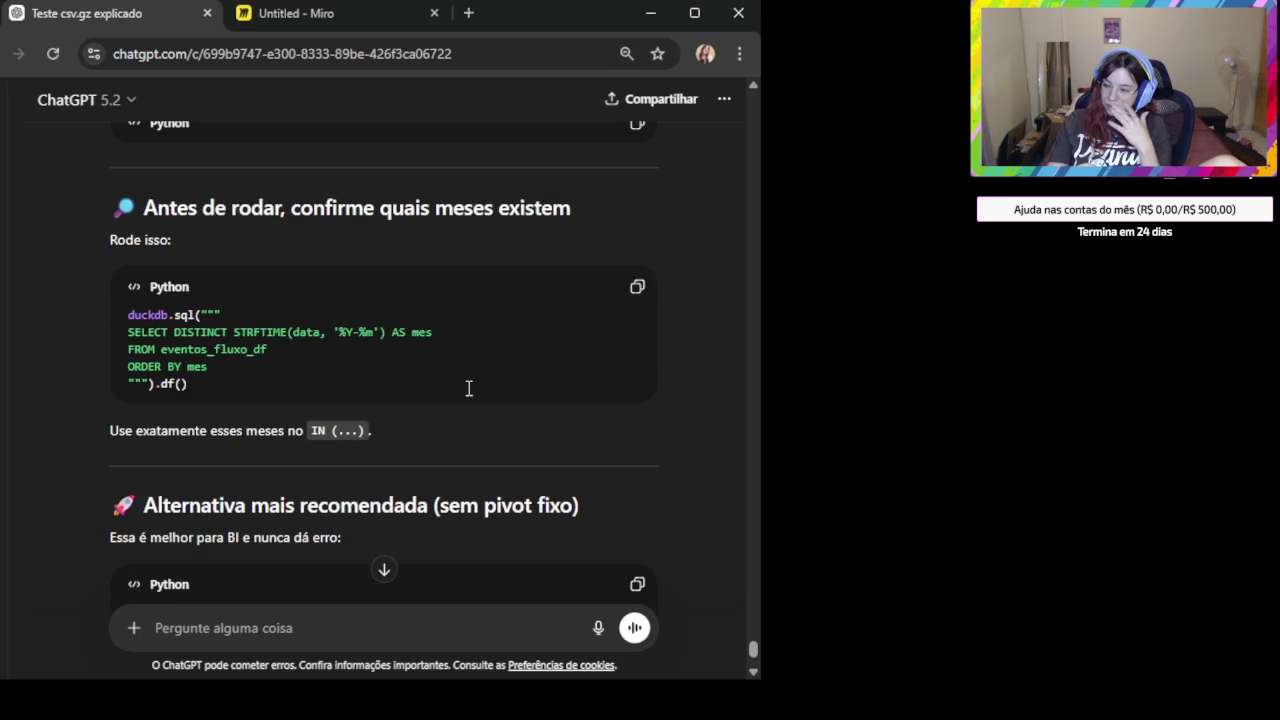
left_click(637, 289)
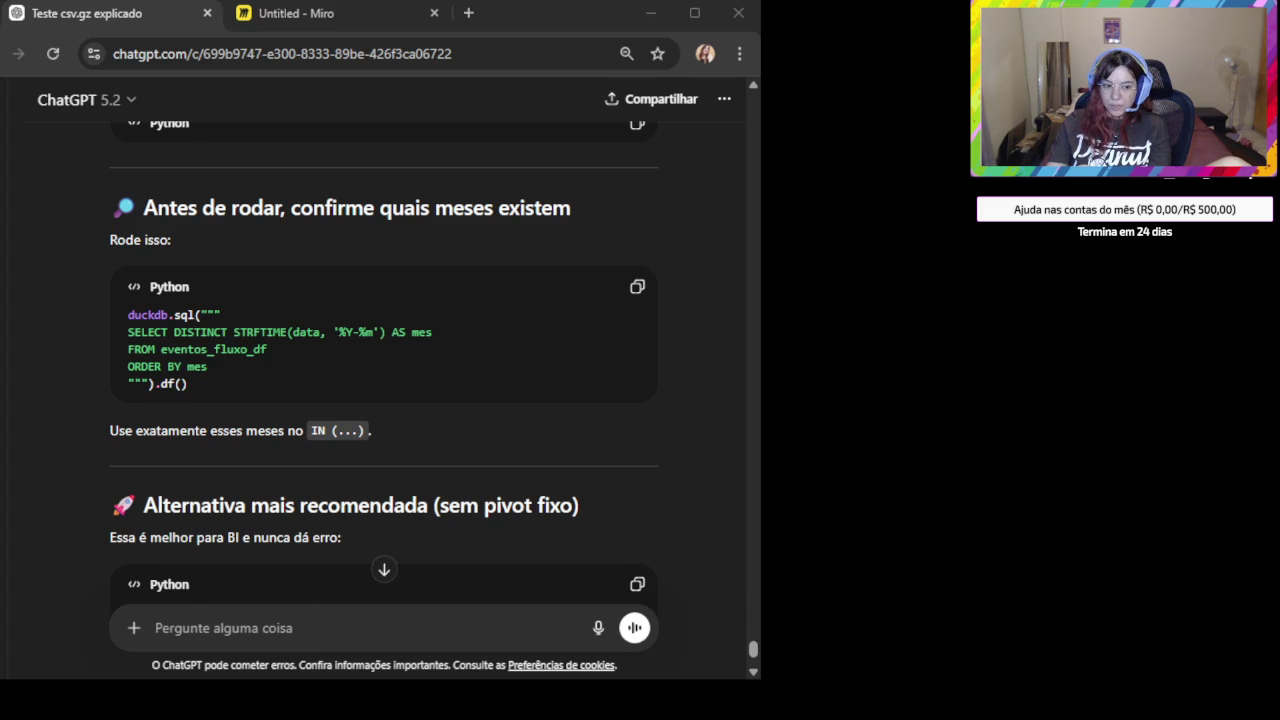
left_click(278, 632)
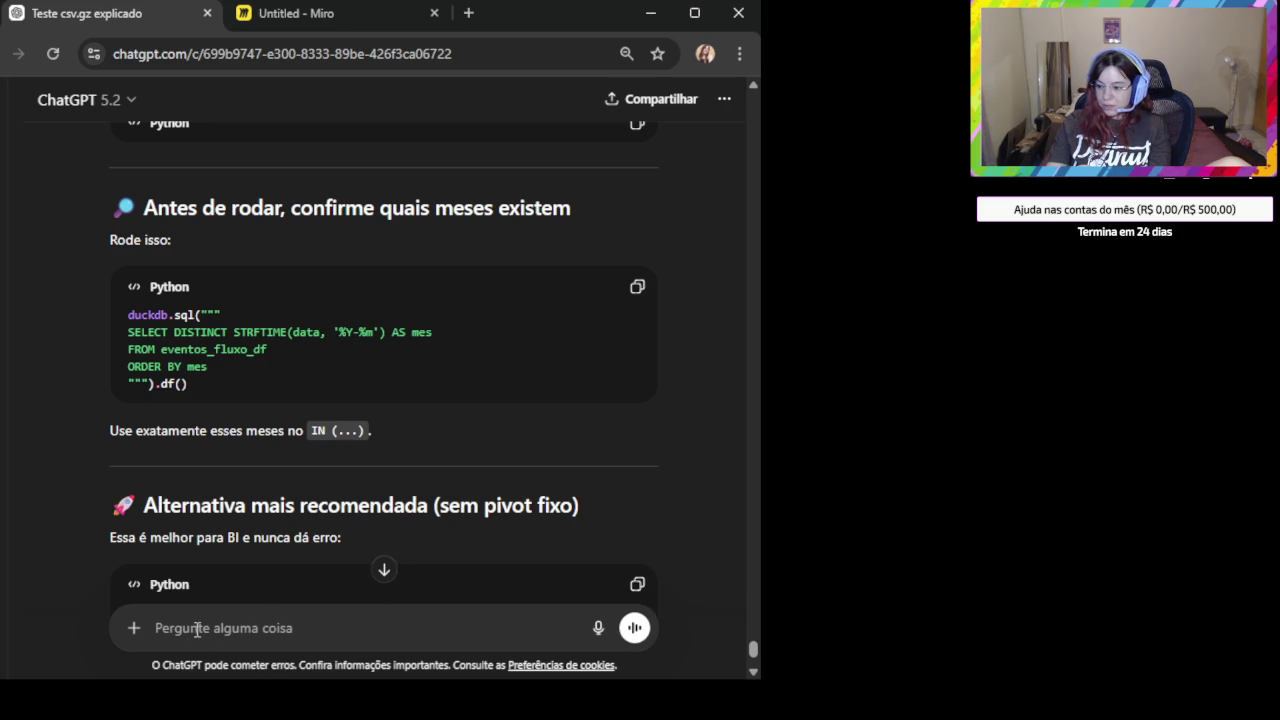
key("ctrl+v")
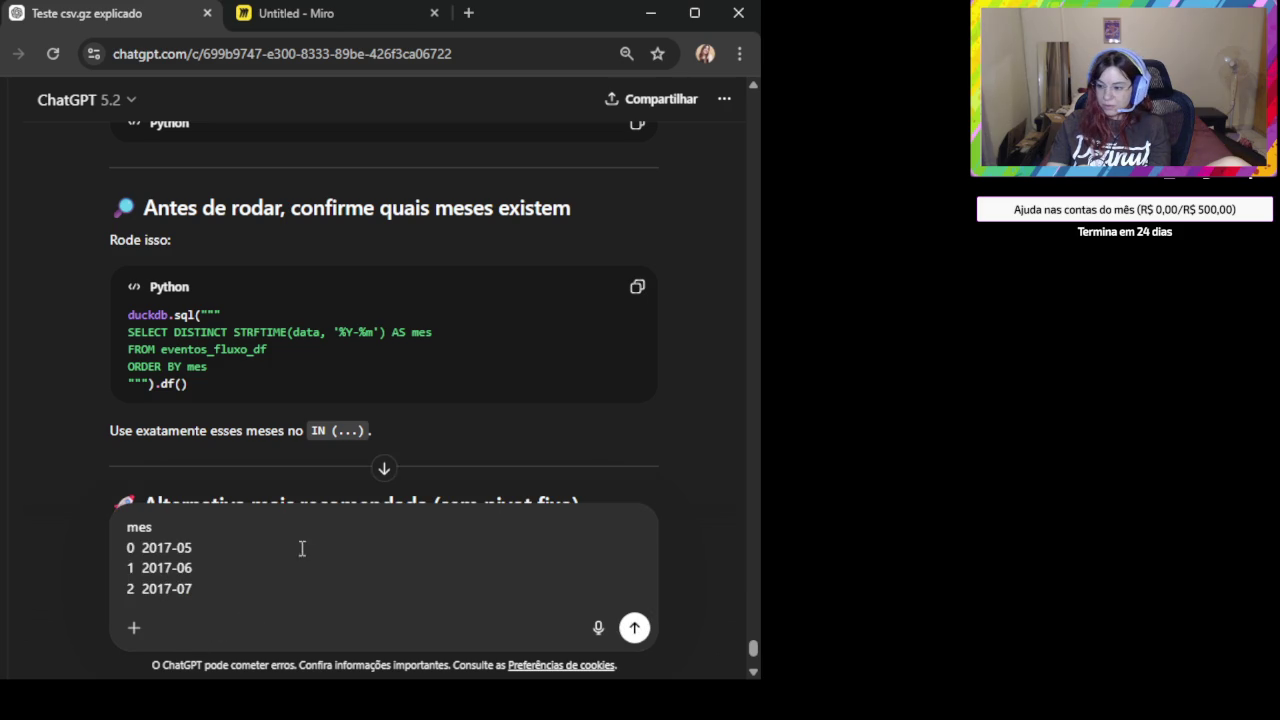
Send the month list and copy the corrected pivot limited to 2017-05, 2017-06 and 2017-07.
left_click(634, 627)
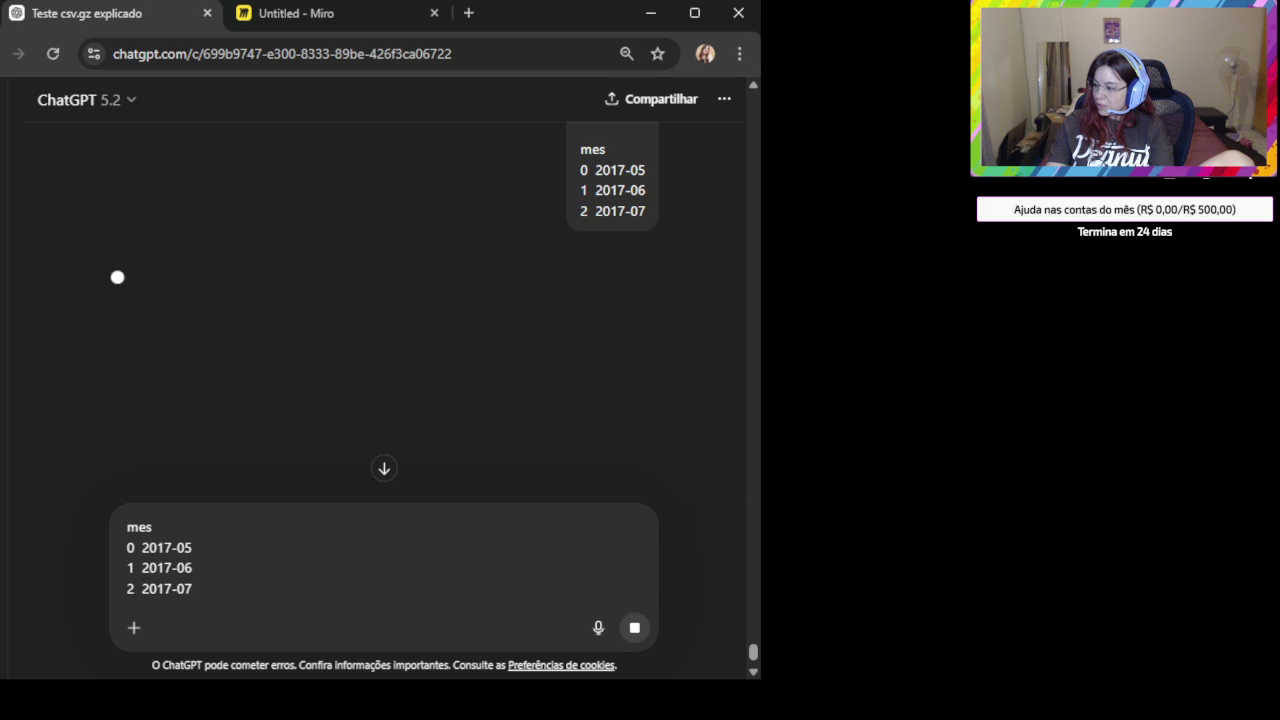
left_click_drag(212, 583, 100, 533)
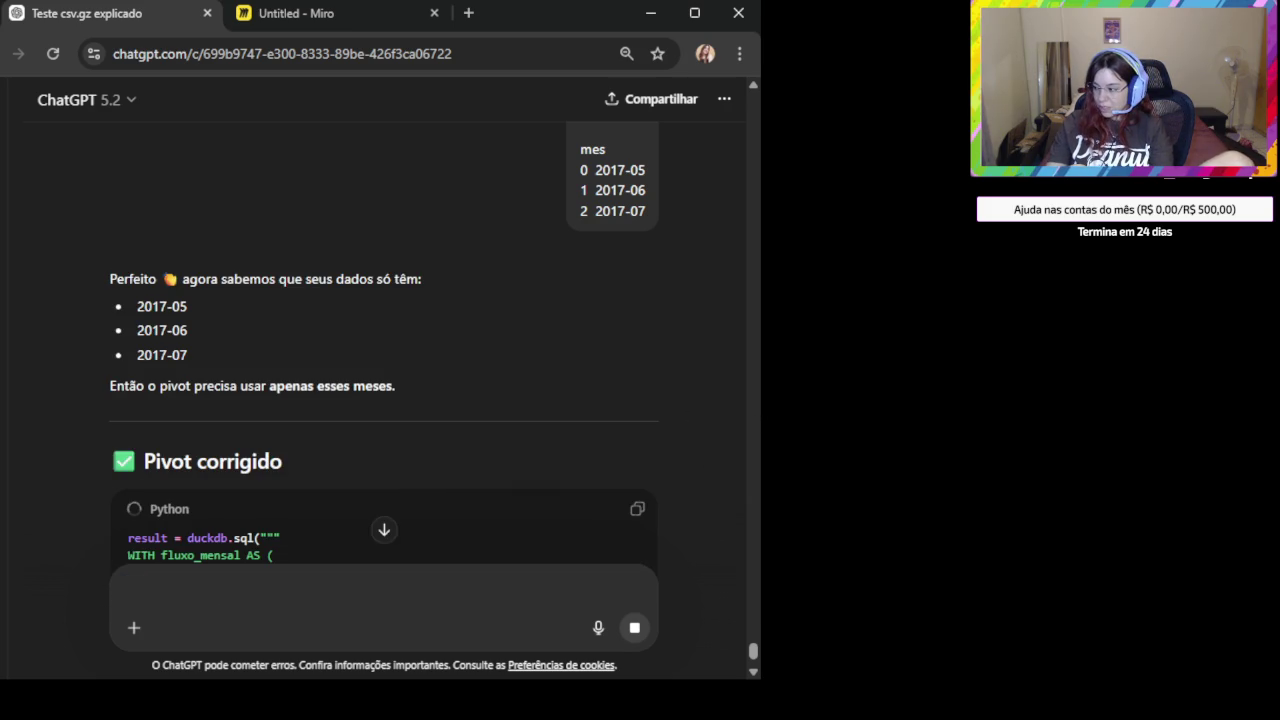
scroll(286, 398, "down", 2)
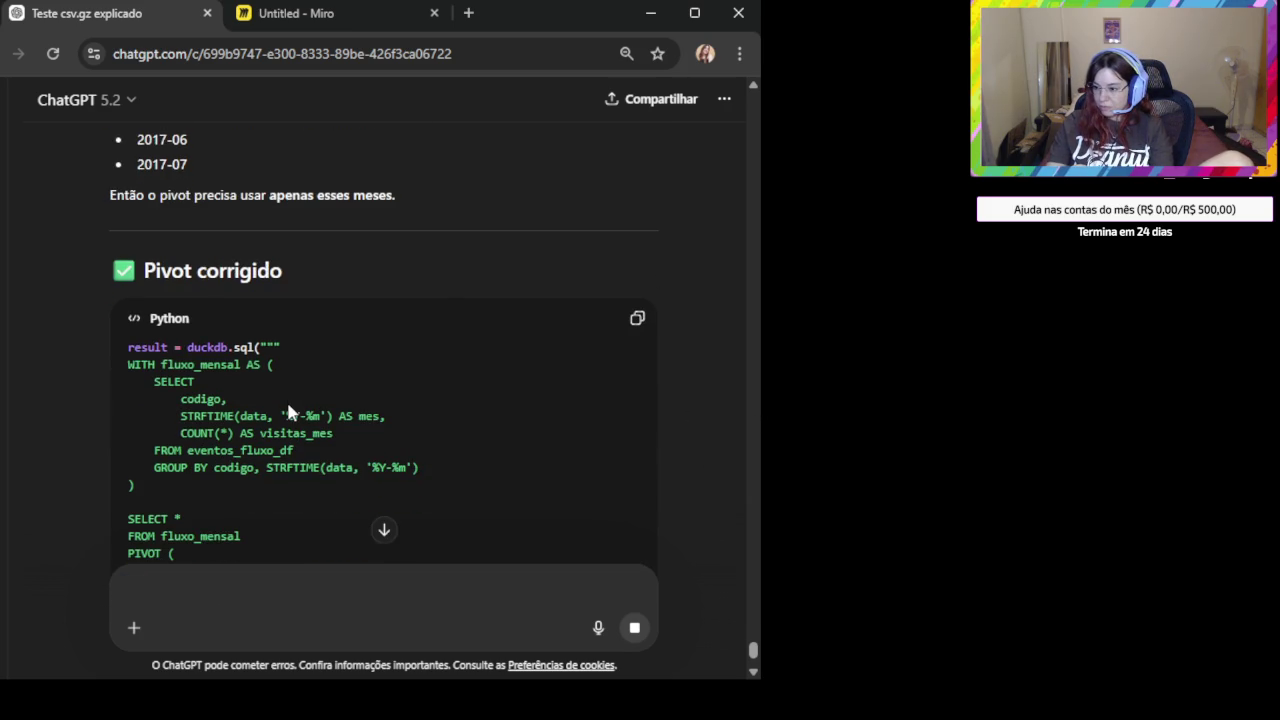
scroll(286, 398, "down", 1)
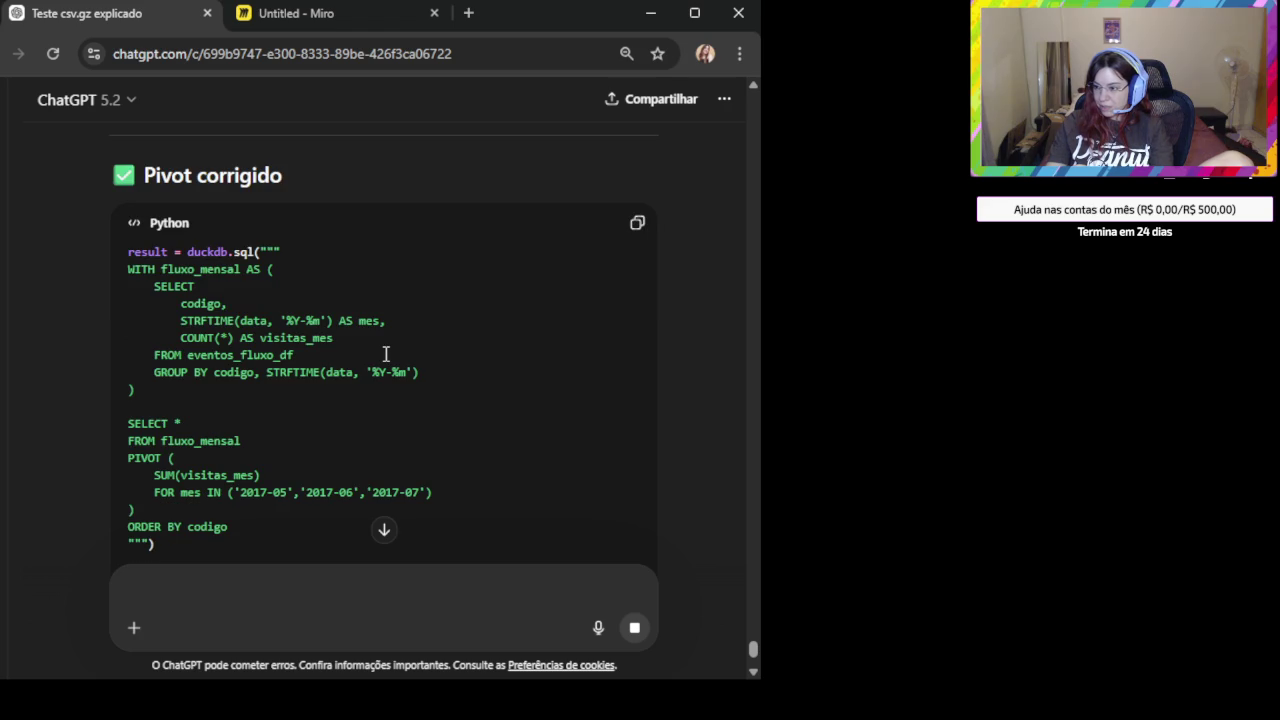
scroll(636, 240, "down", 2)
scroll(638, 232, "up", 2)
left_click(637, 225)
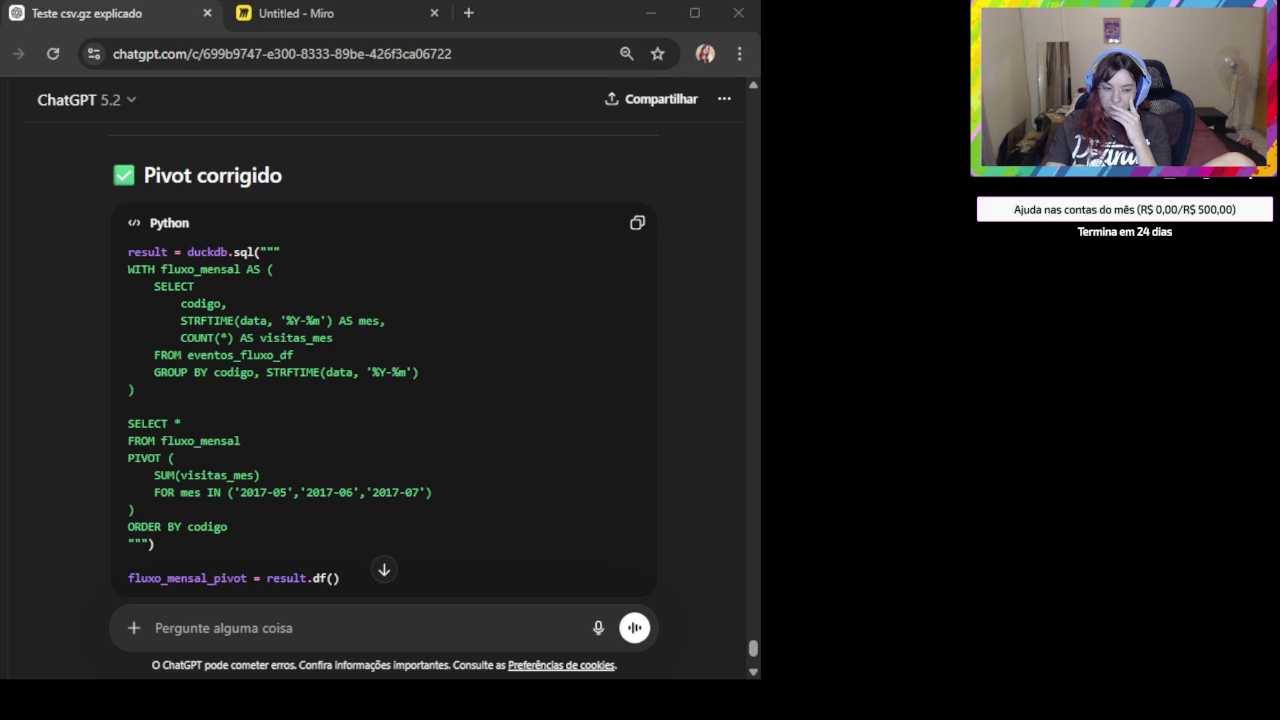
scroll(340, 434, "down", 2)
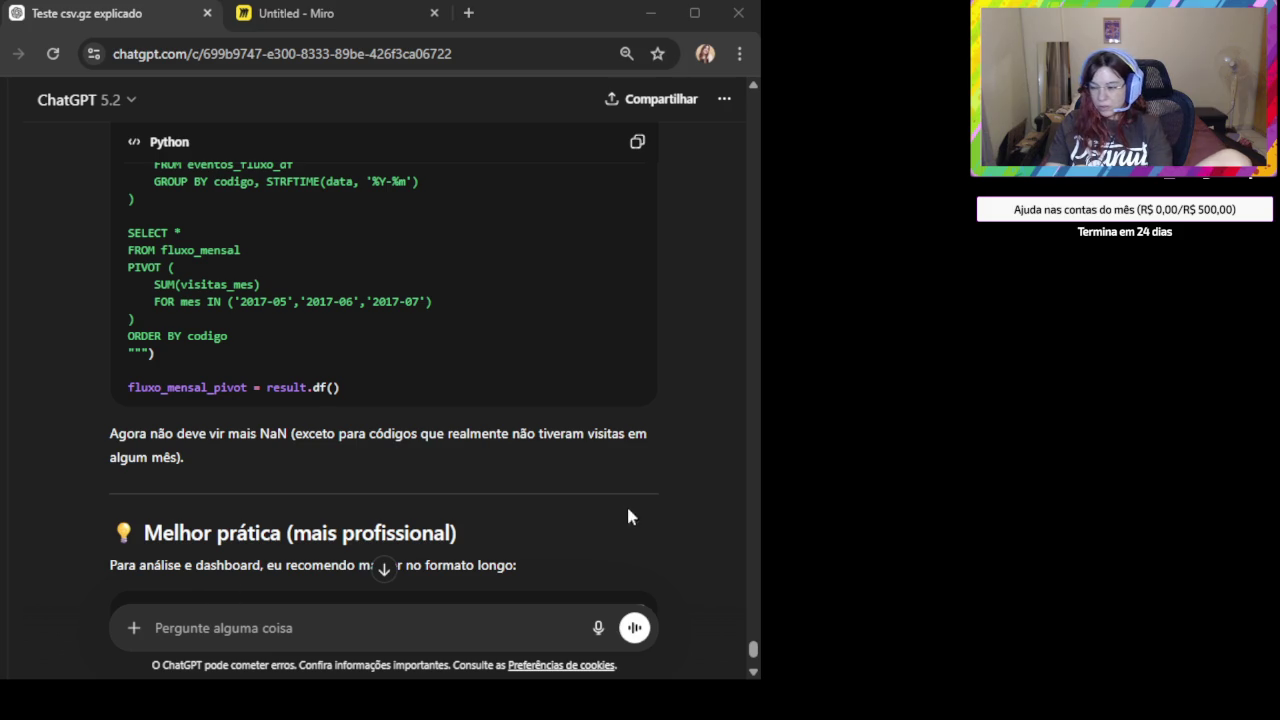
Draft the new ChatGPT message 'queria fazer faixa de preco' below the previous reply.
scroll(551, 434, "down", 3)
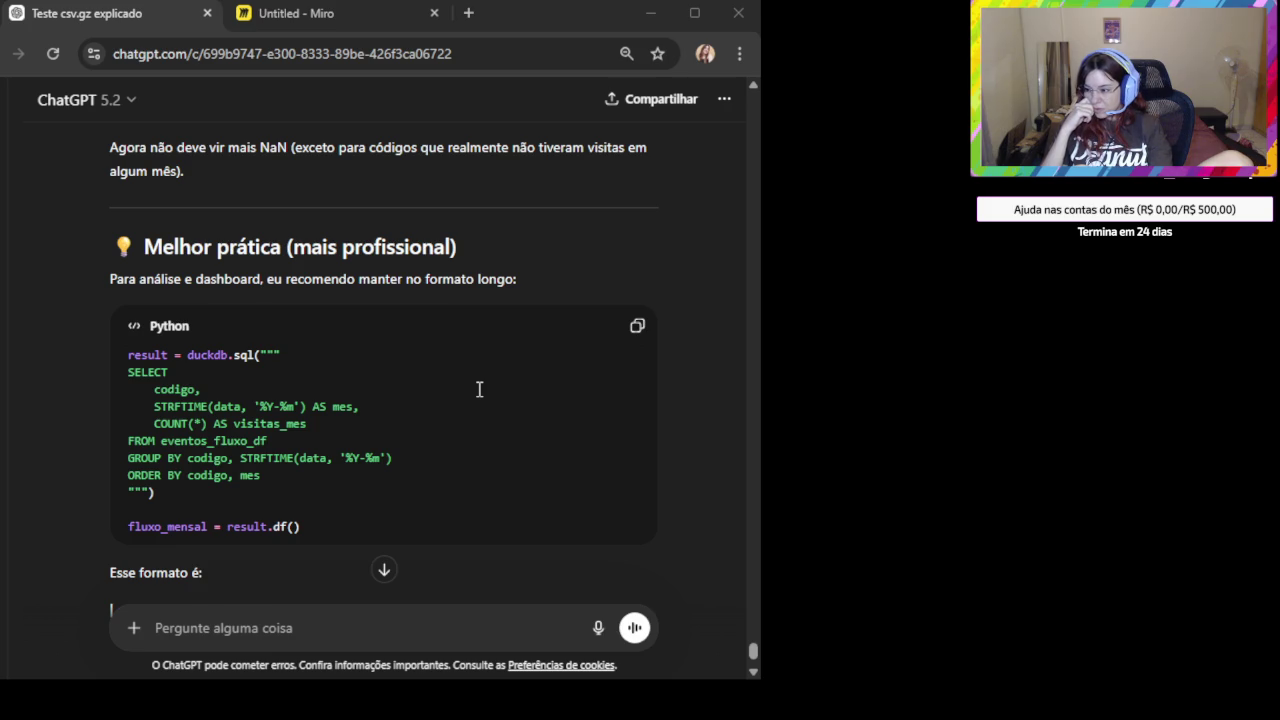
scroll(408, 398, "down", 2)
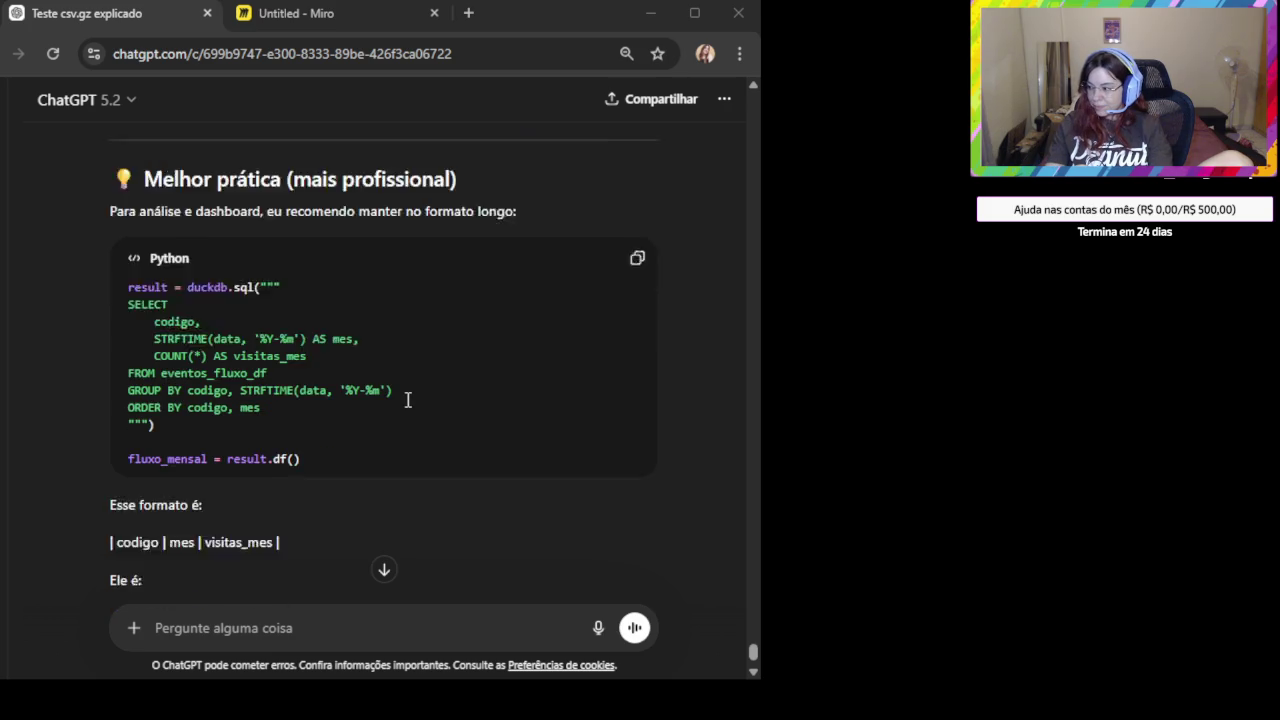
scroll(408, 399, "down", 1)
scroll(408, 399, "down", 1)
scroll(420, 385, "down", 1)
left_click(243, 625)
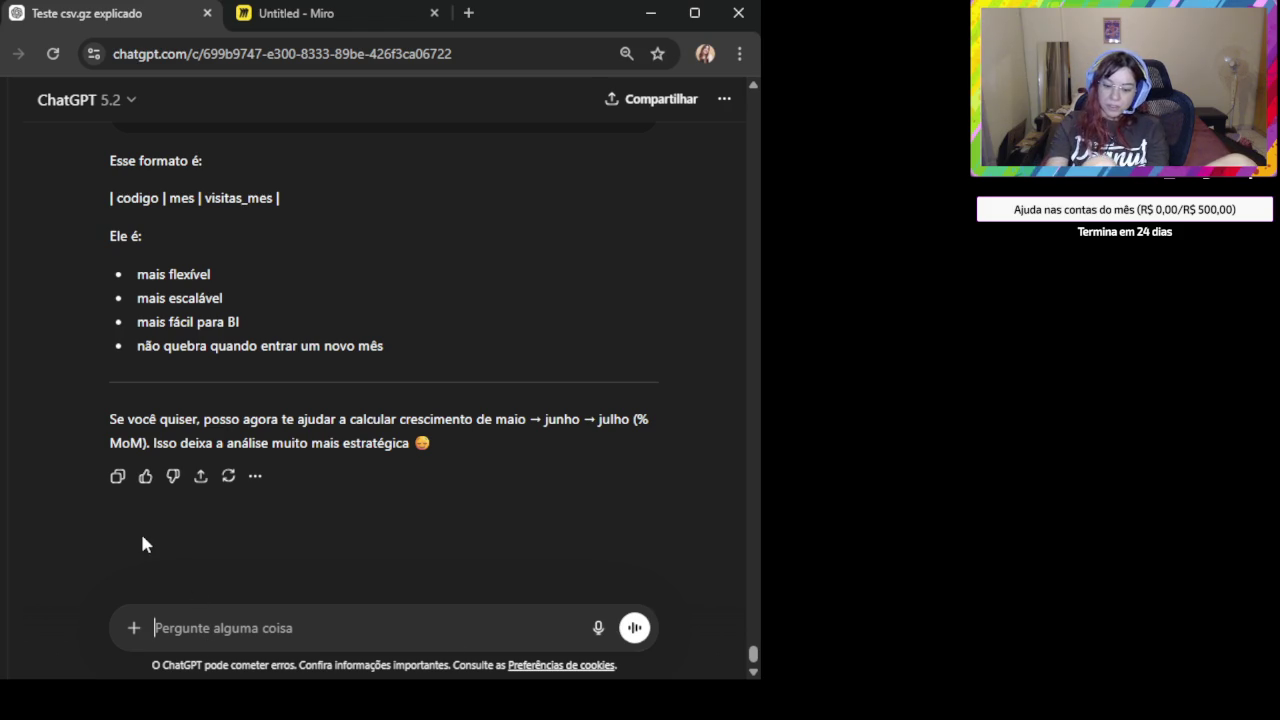
type("queria fai")
key("BackSpace")
type("zer faixa de preco")
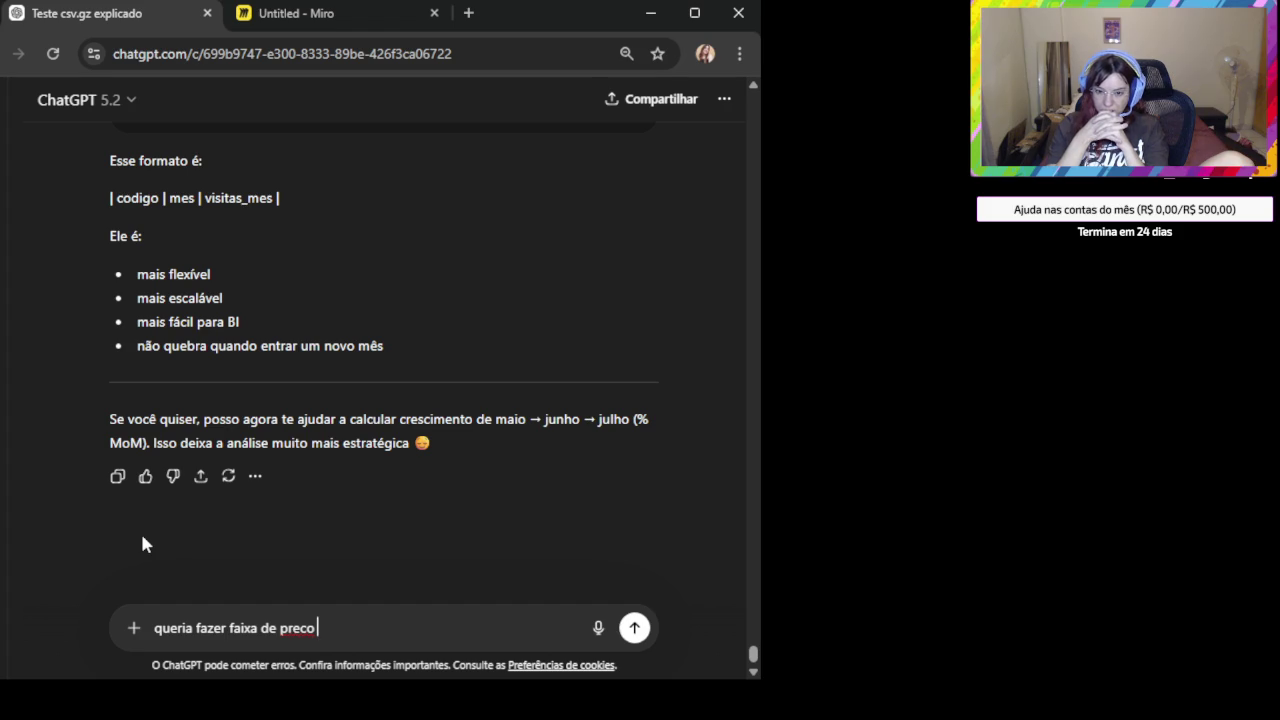
Extend the message to 'queria fazer faixa de preco por municipio' and send it.
type("por")
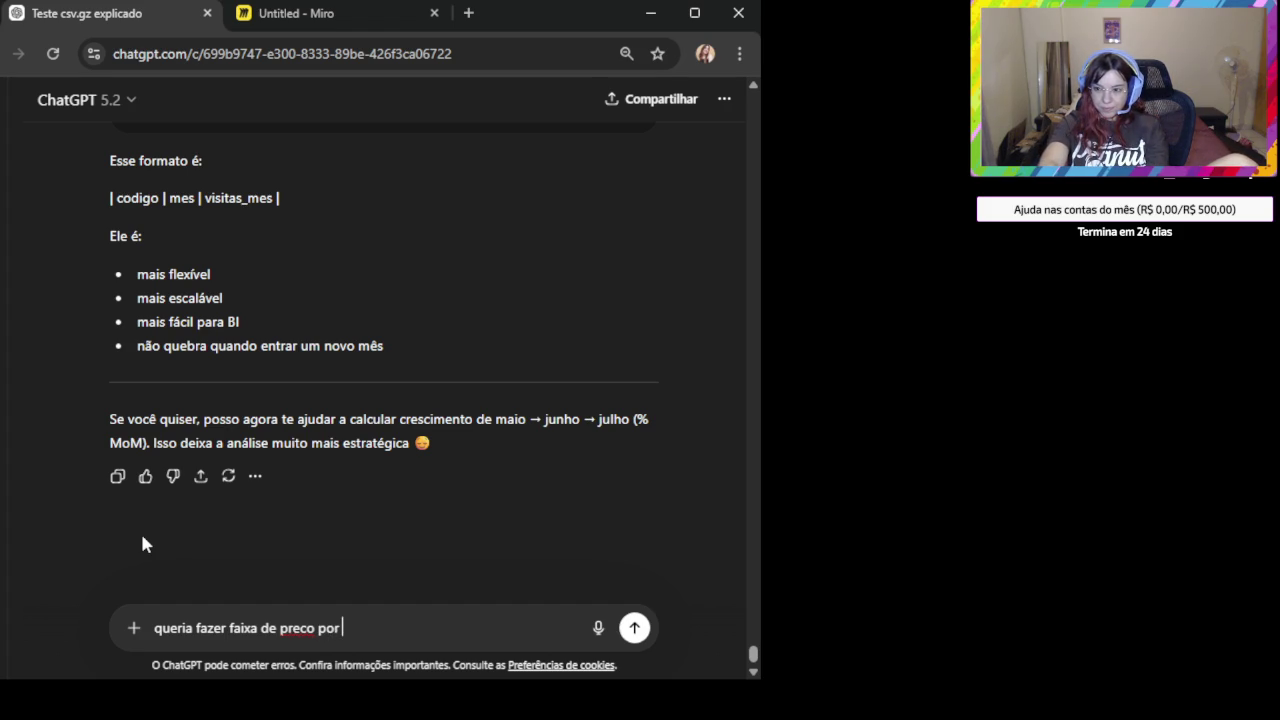
type(" mun")
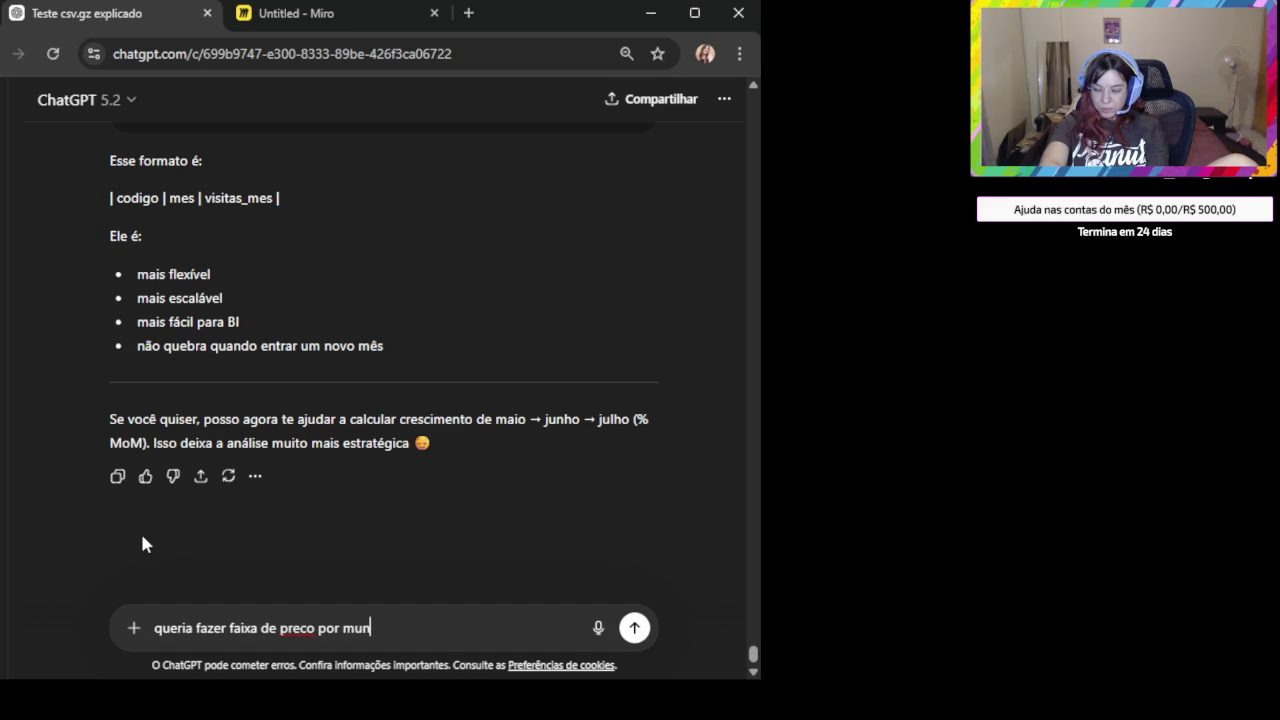
type("icip")
key("BackSpace")
key("BackSpace")
key("BackSpace")
key("BackSpace")
key("BackSpace")
type("co por municipio")
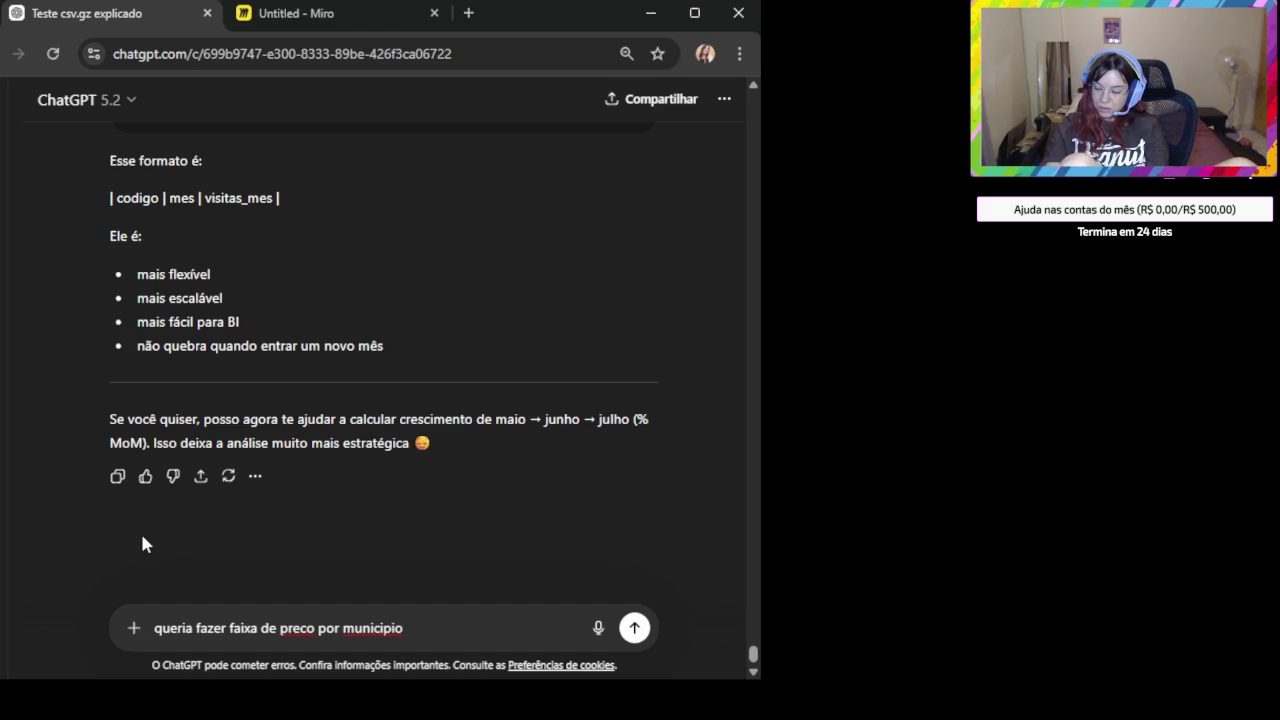
type("para ente")
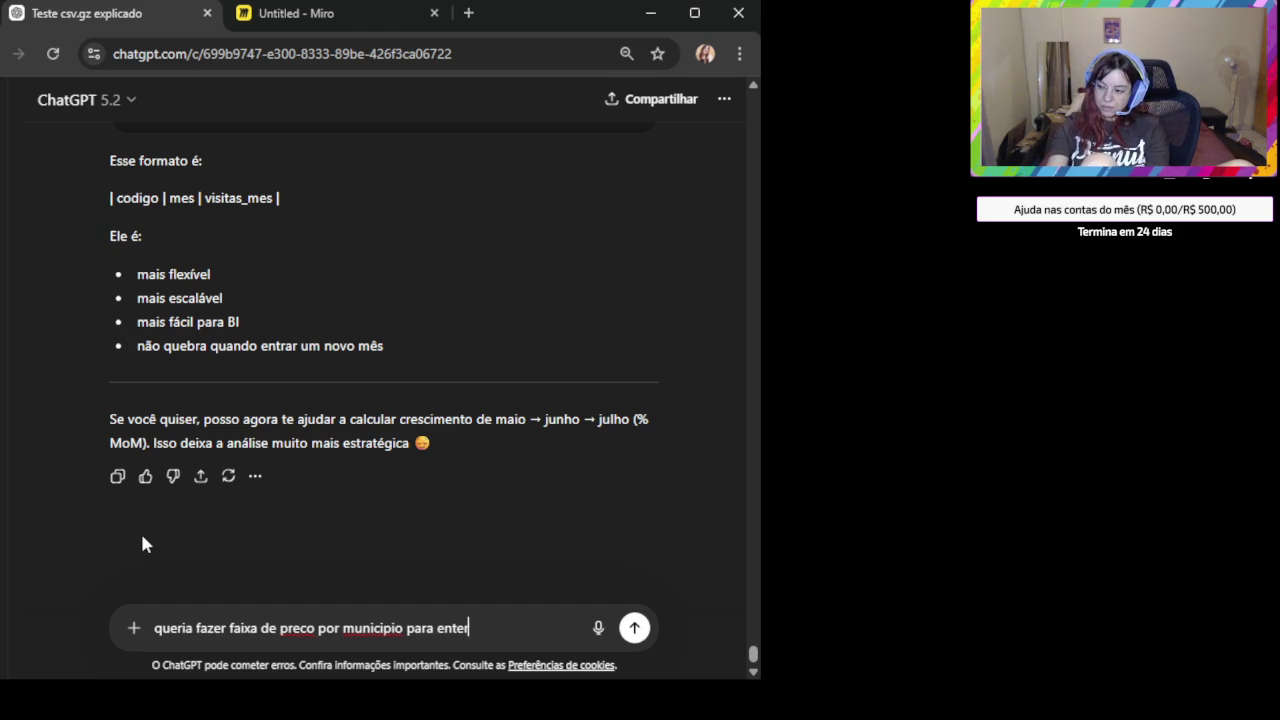
type("nder se")
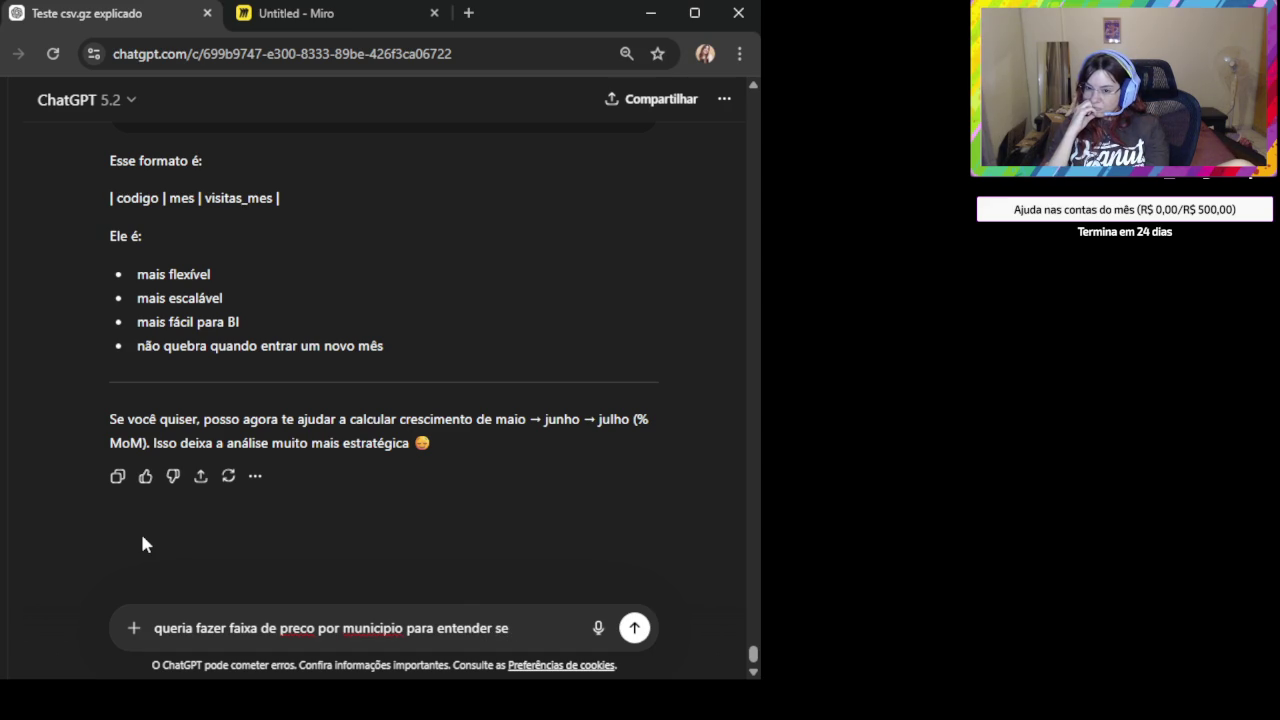
key("BackSpace")
key("BackSpace")
key("BackSpace")
key("BackSpace")
key("BackSpace")
key("BackSpace")
key("BackSpace")
key("BackSpace")
key("BackSpace")
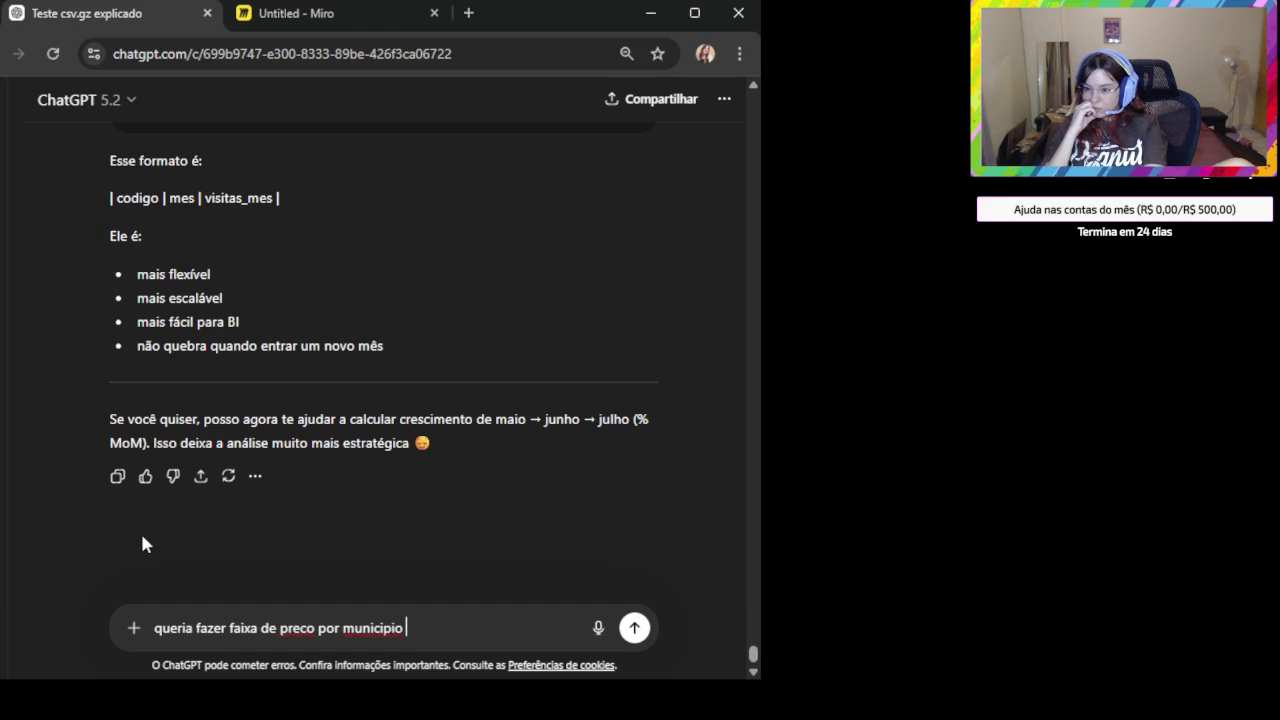
key("Return")
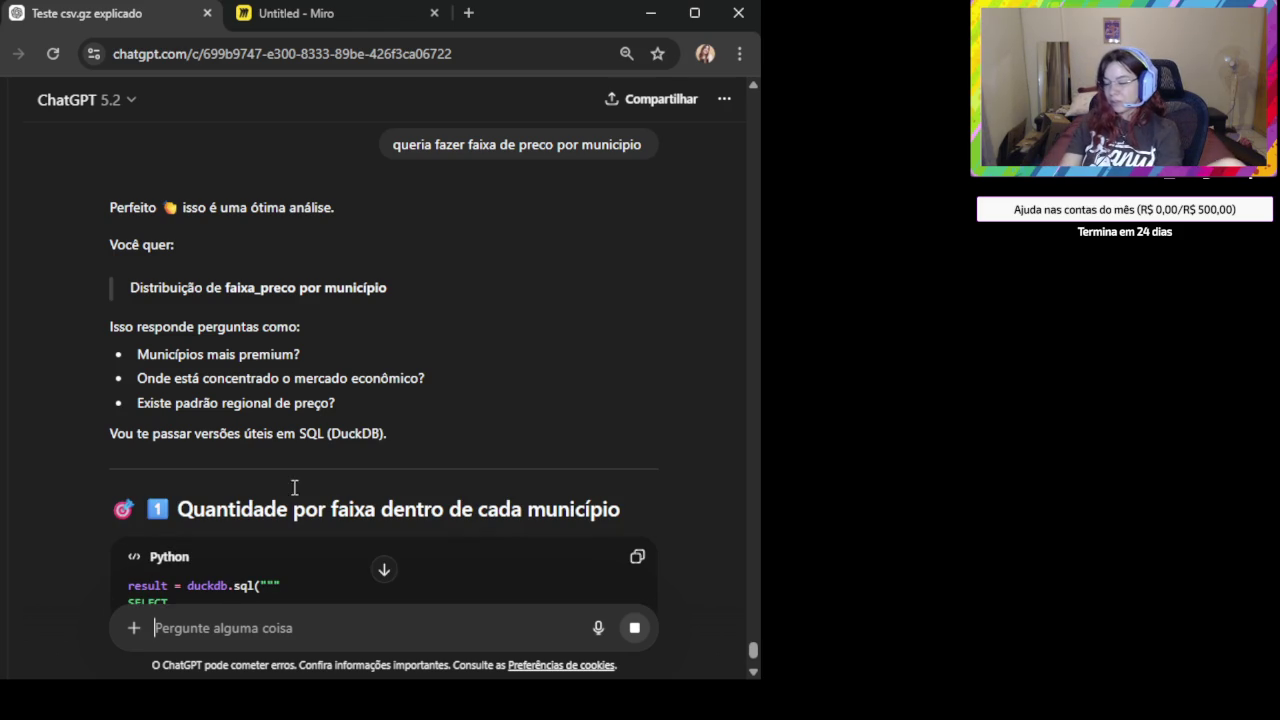
Scroll the reply to the DuckDB query counting listings per price band in each municipality.
scroll(314, 434, "down", 2)
scroll(330, 438, "down", 1)
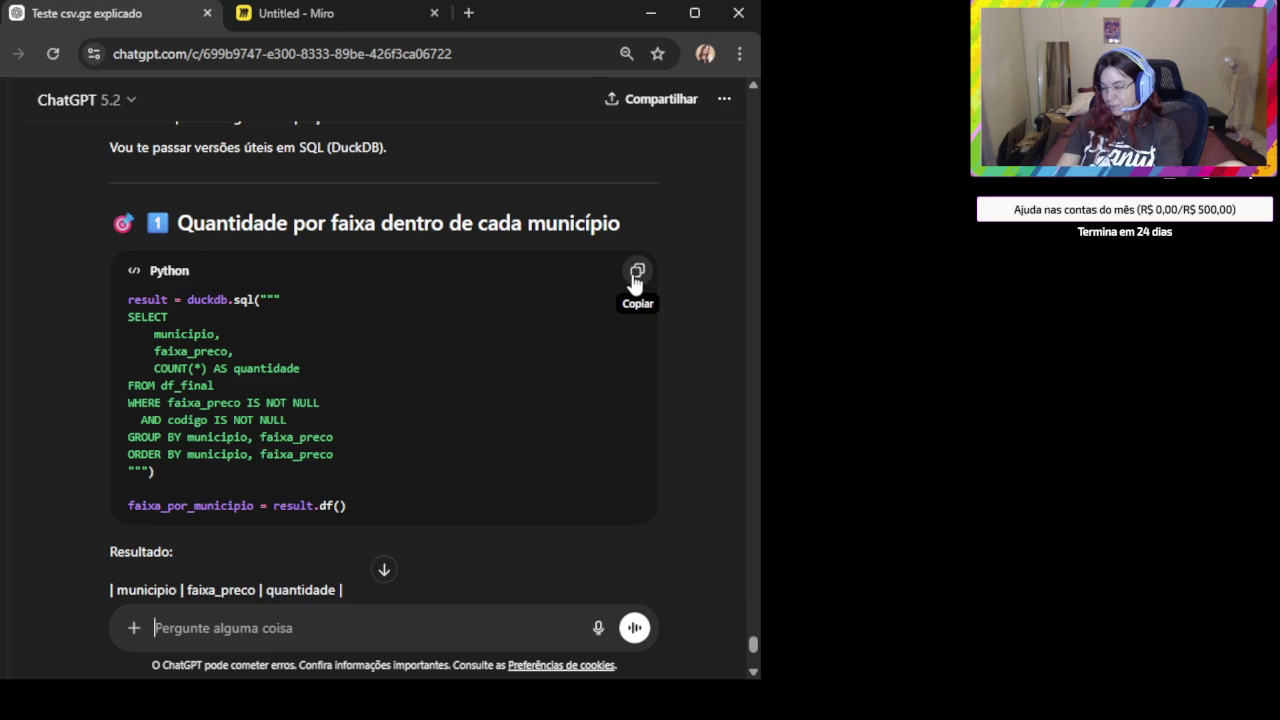
Copy the per-municipality price-band count query.
left_click(635, 285)
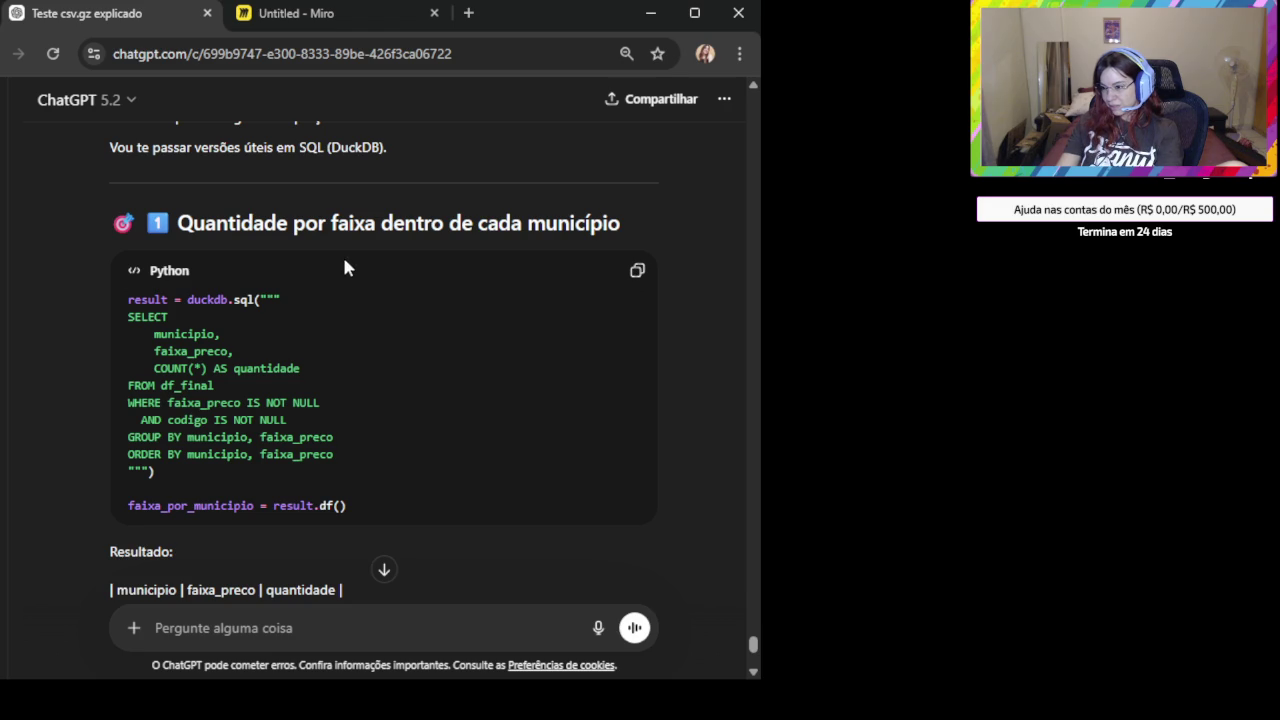
triple_click(314, 222)
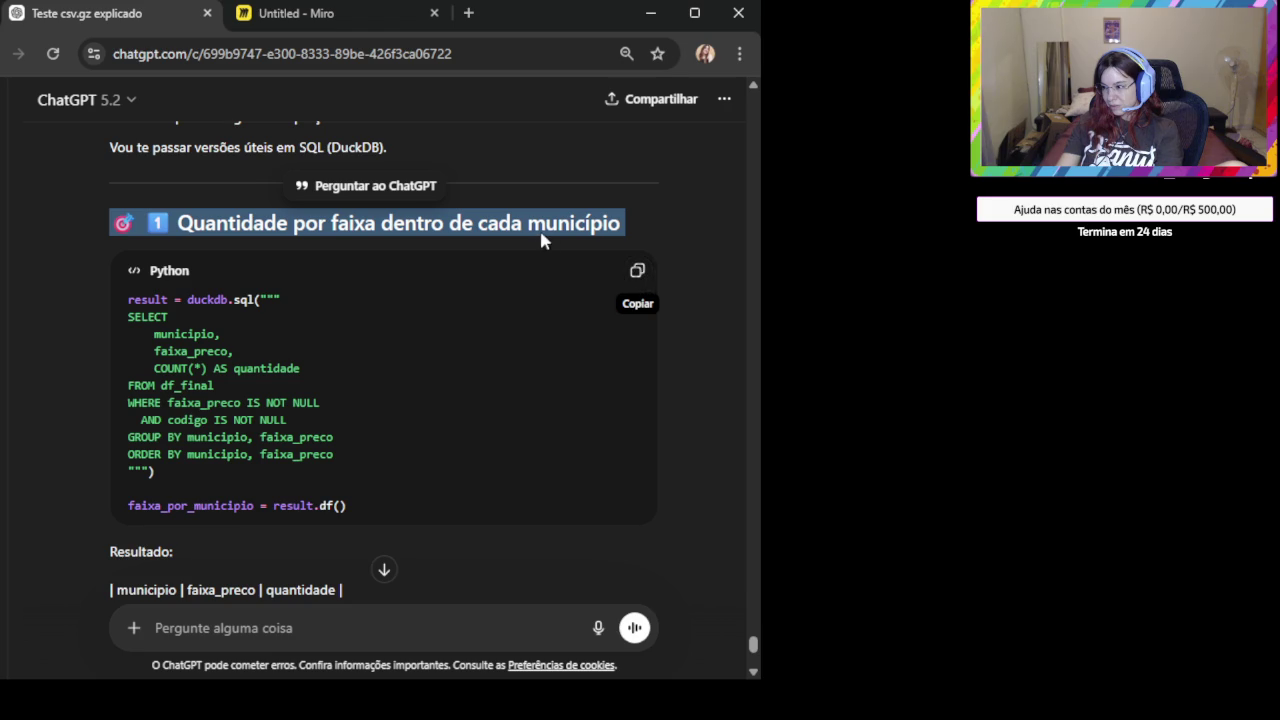
left_click(720, 297)
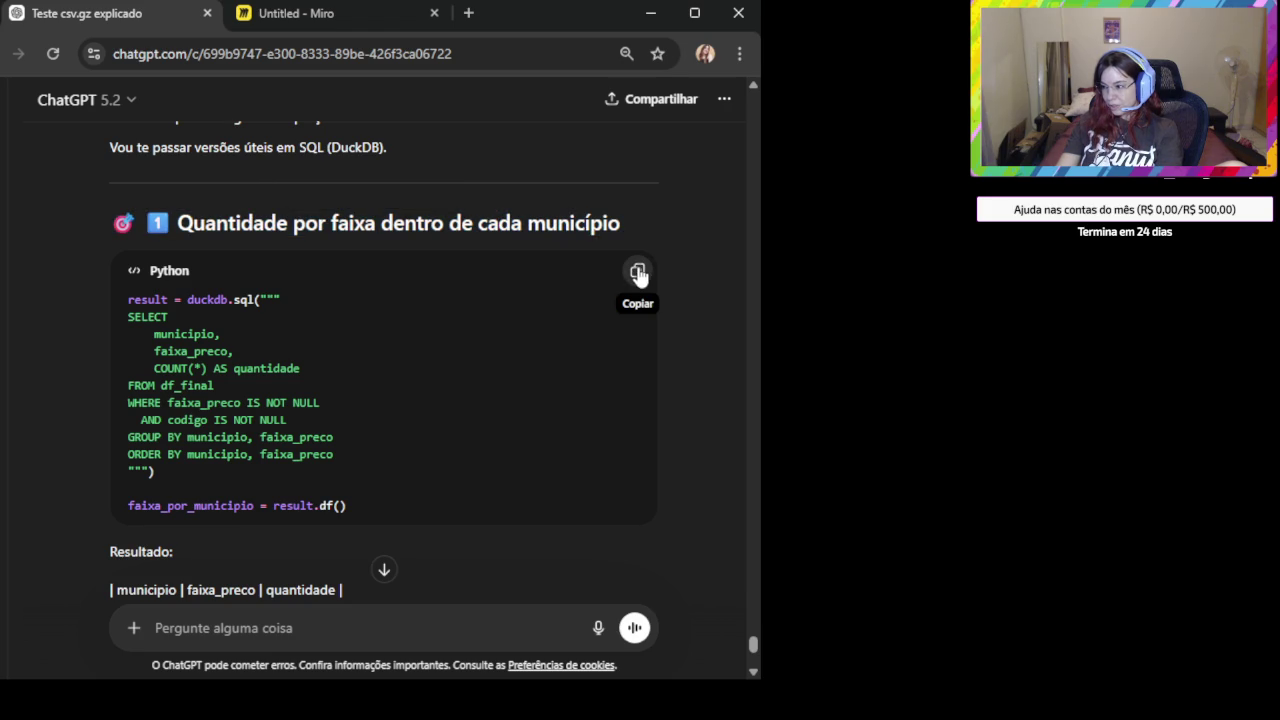
left_click(638, 273)
Copy the 'Percentual por município' query computing each band's percentage within its municipality.
scroll(337, 366, "down", 2)
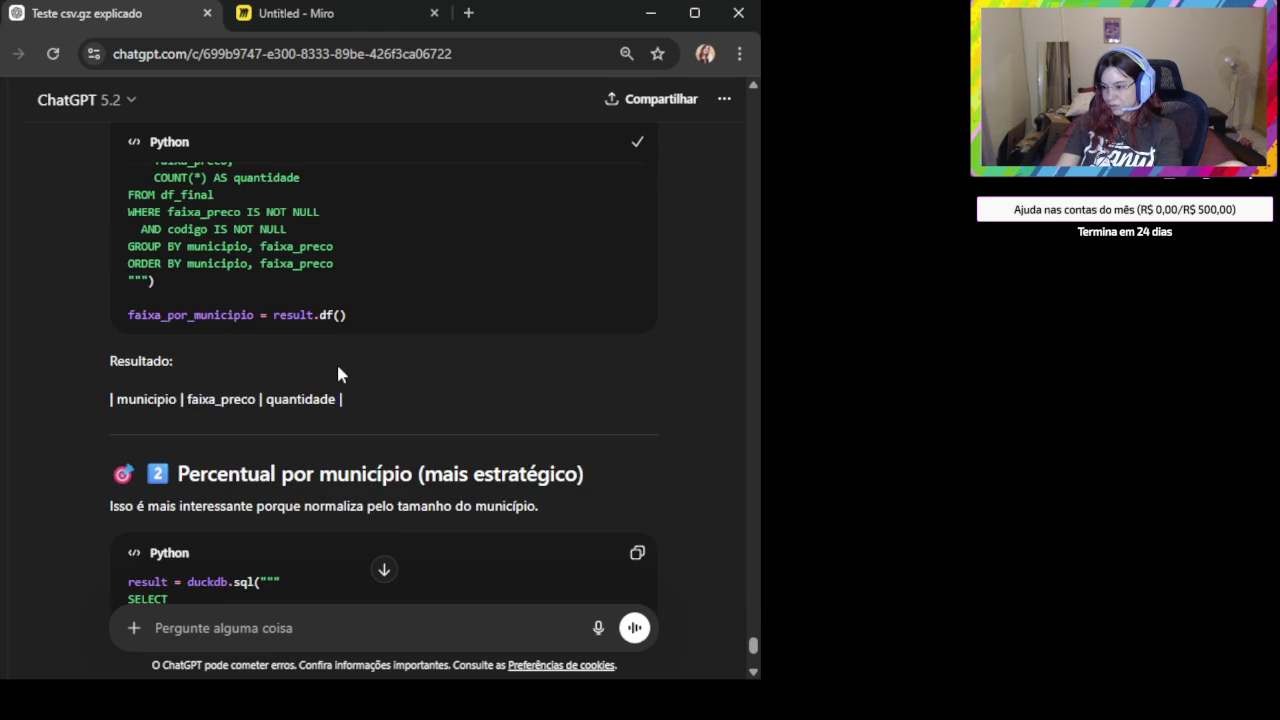
scroll(337, 372, "down", 1)
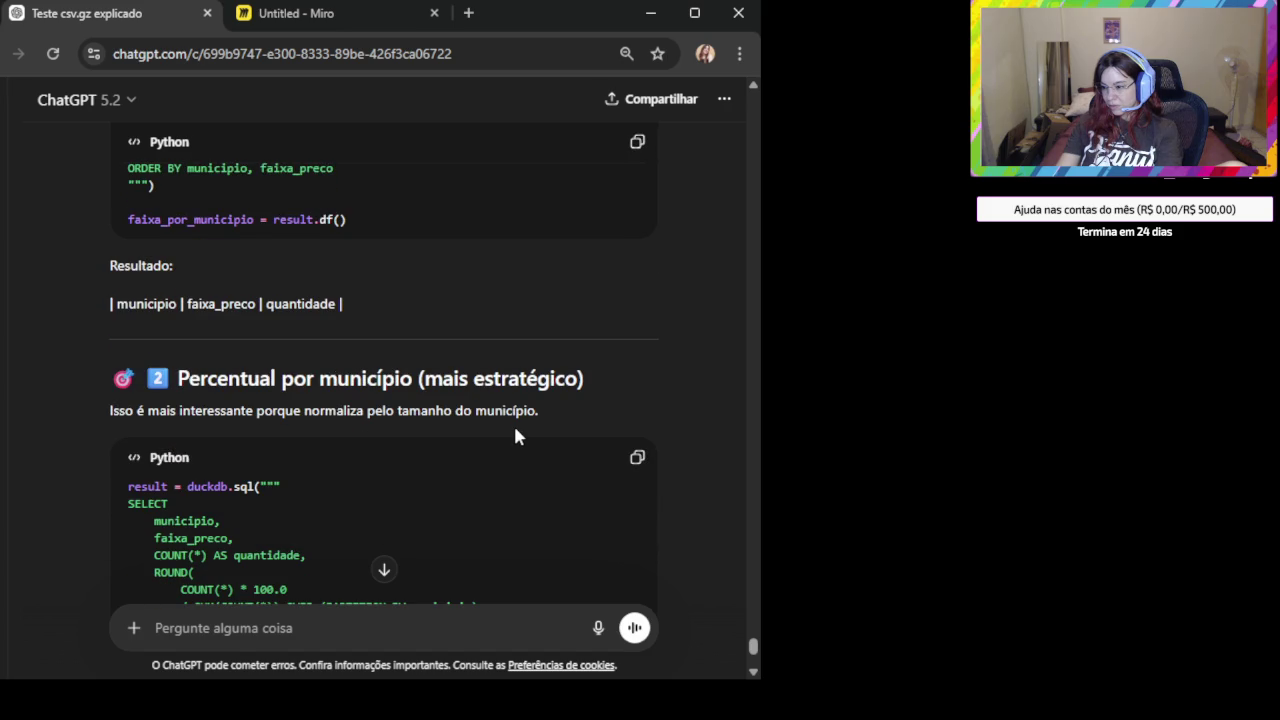
scroll(514, 430, "down", 1)
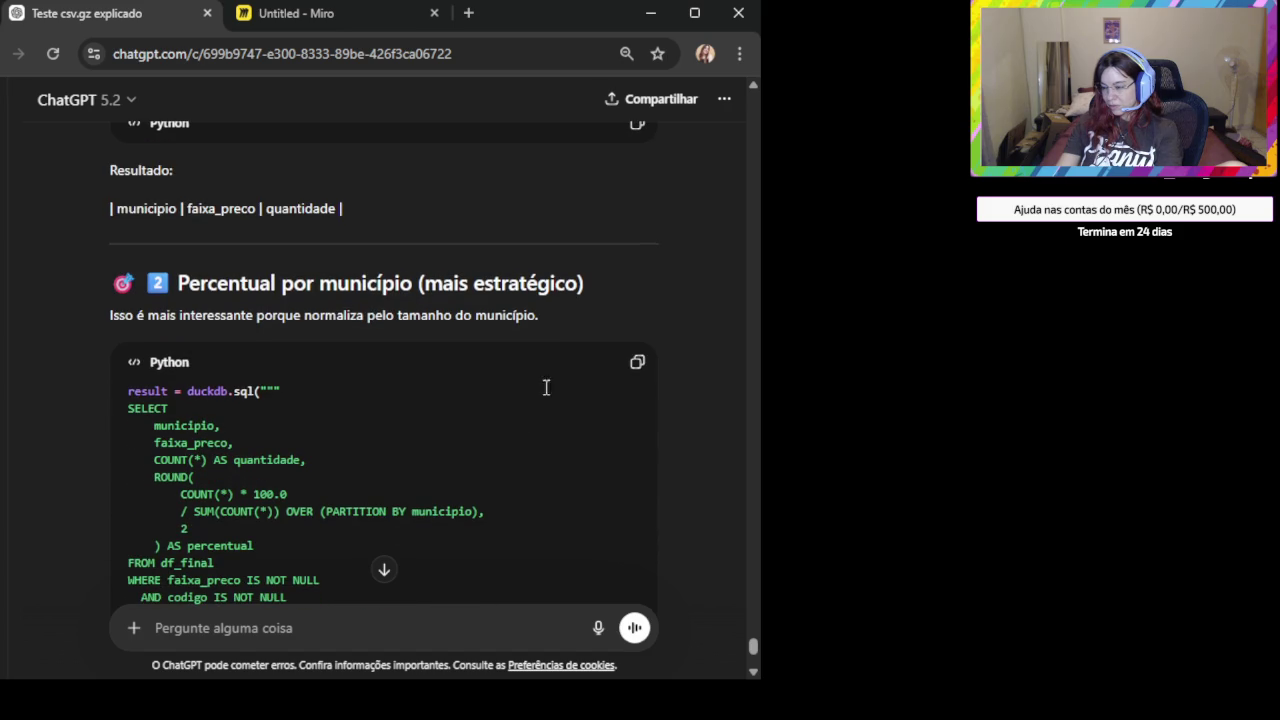
left_click(637, 362)
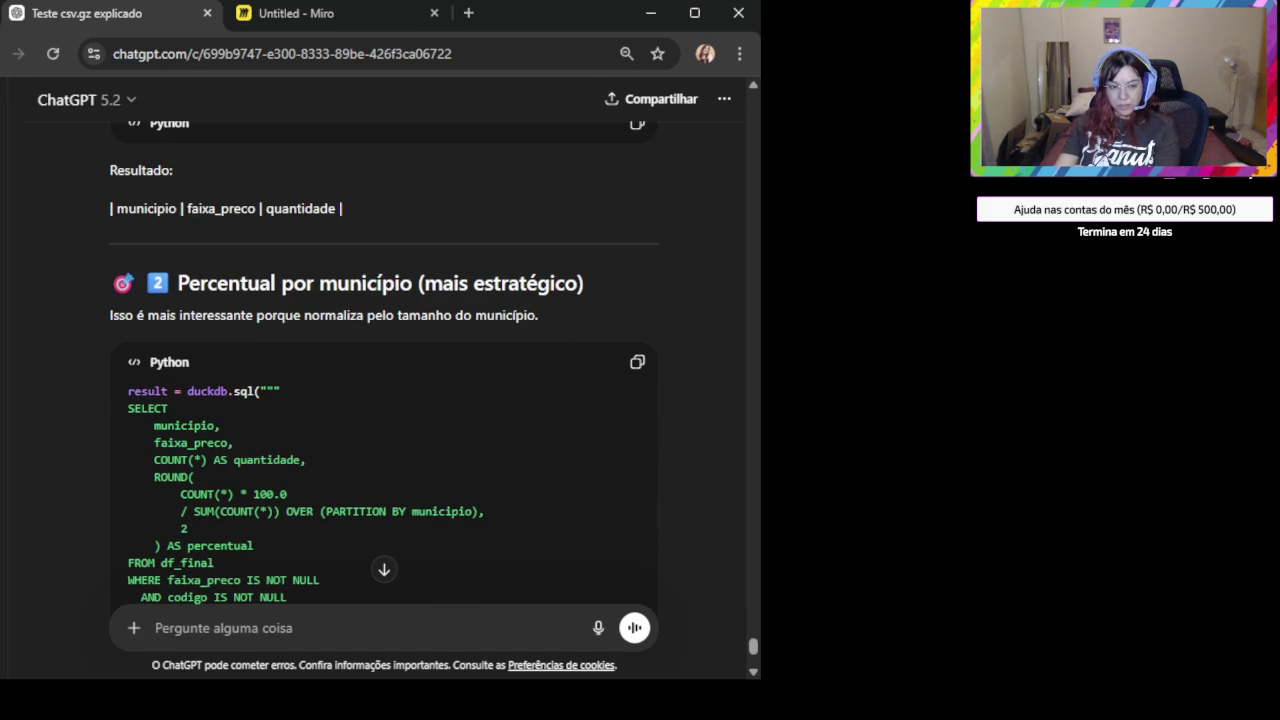
key("alt+Tab")
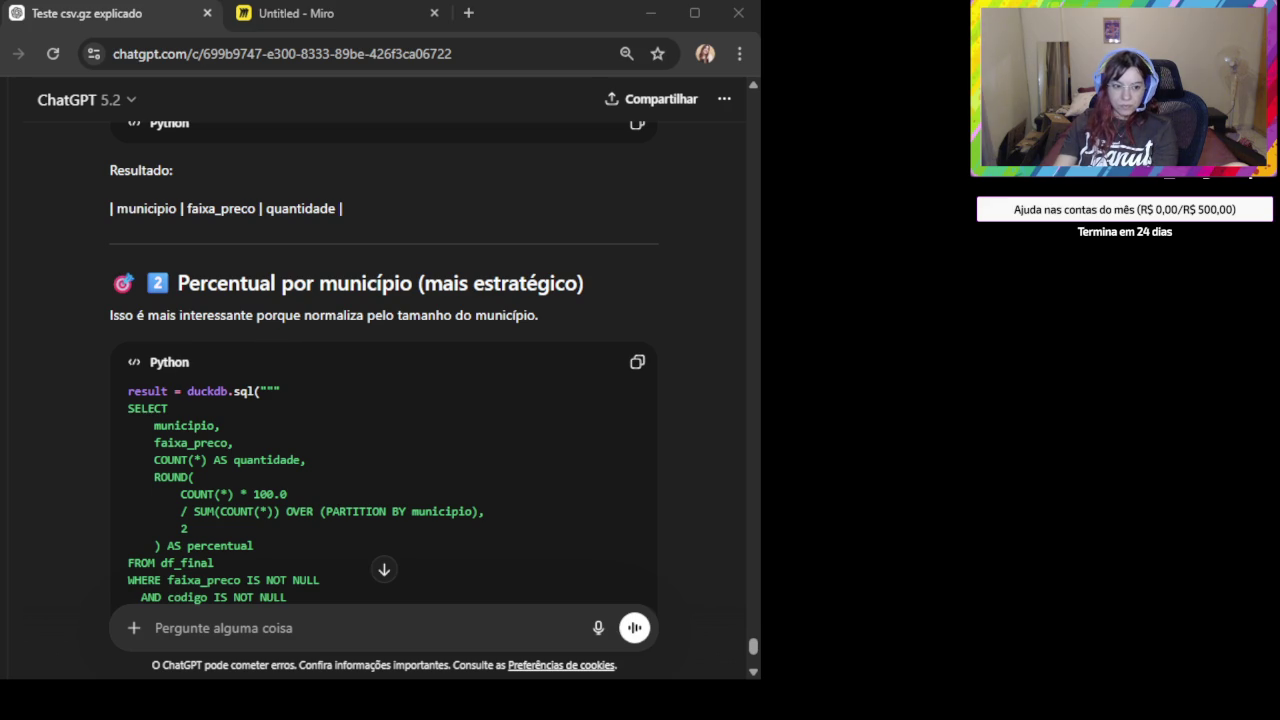
left_click(328, 638)
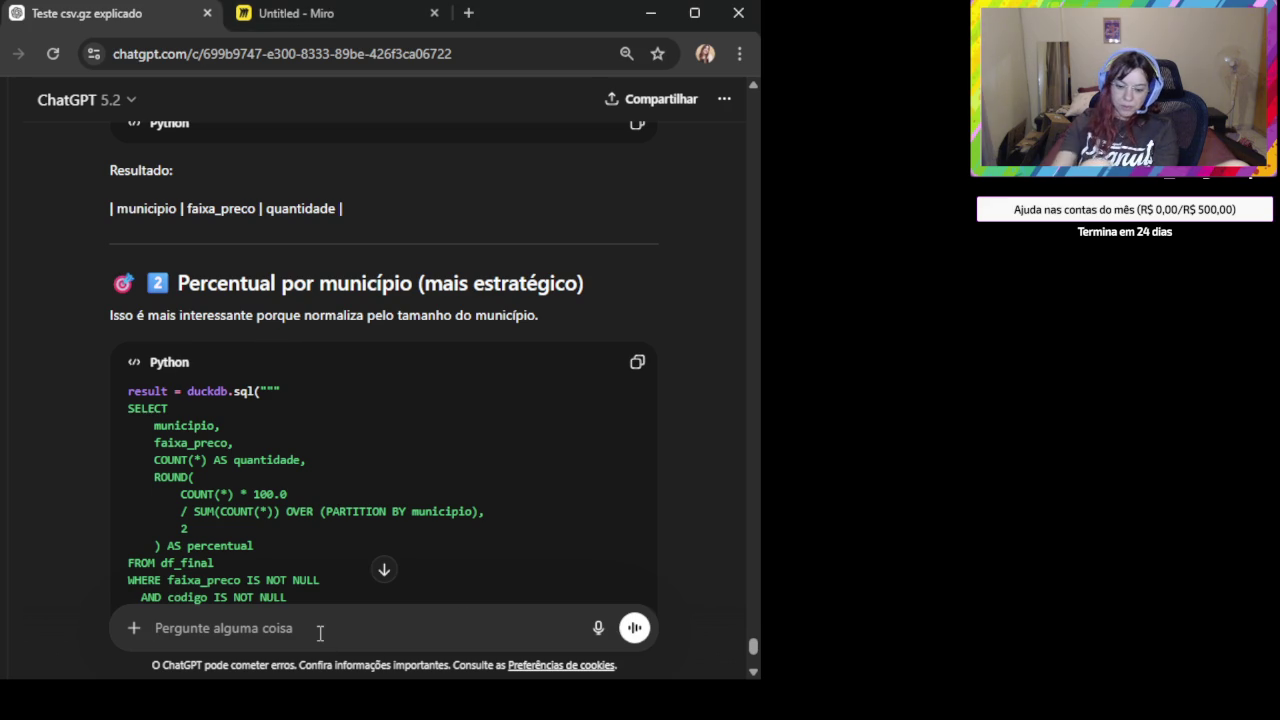
Send 'Vamos plotar em um gráfico?' with the pasted percentage-table screenshot attached.
type("D")
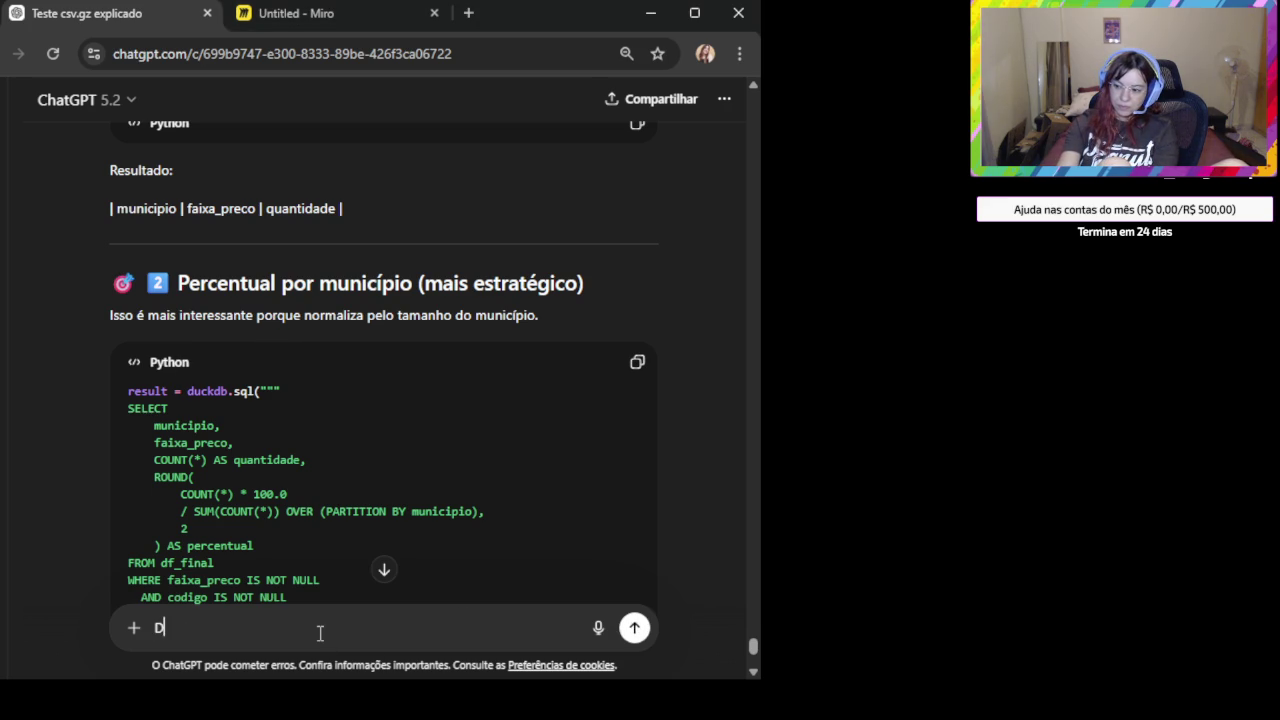
key("BackSpace")
type("Vamos plotar em um grpol")
key("BackSpace")
key("BackSpace")
key("BackSpace")
type("áficu")
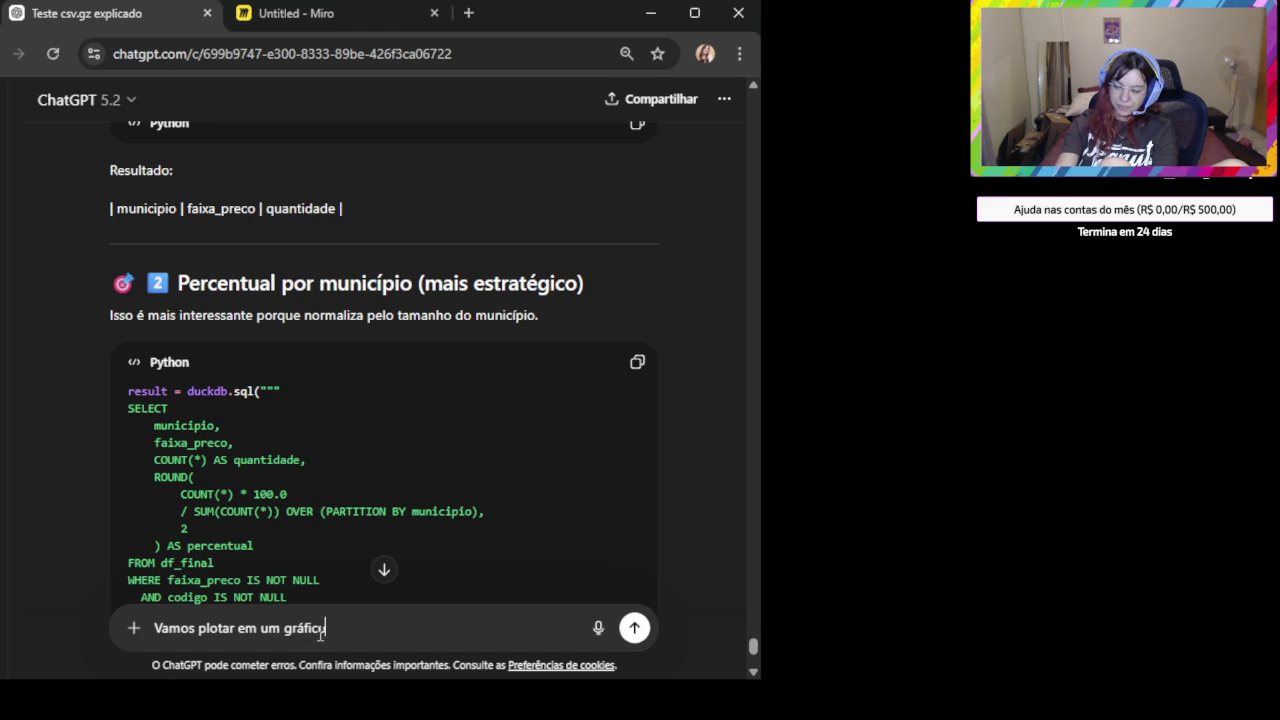
type("?")
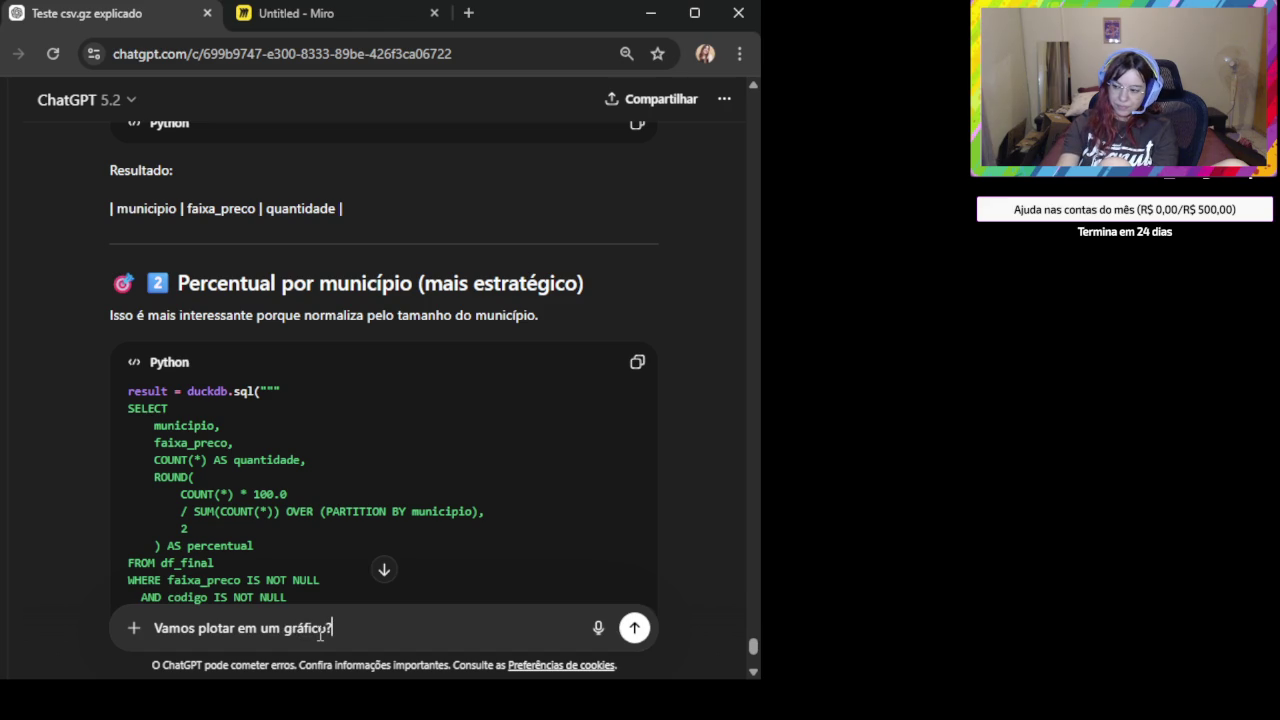
key("shift+Return")
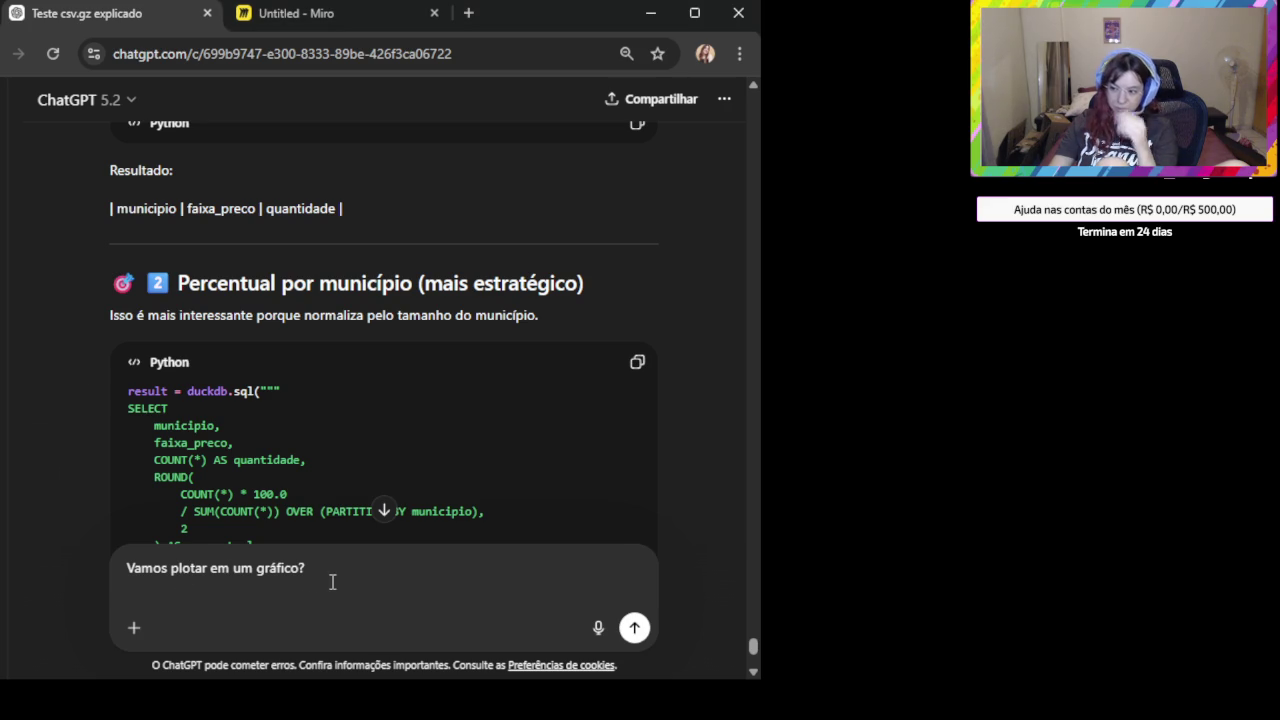
key("ctrl+v")
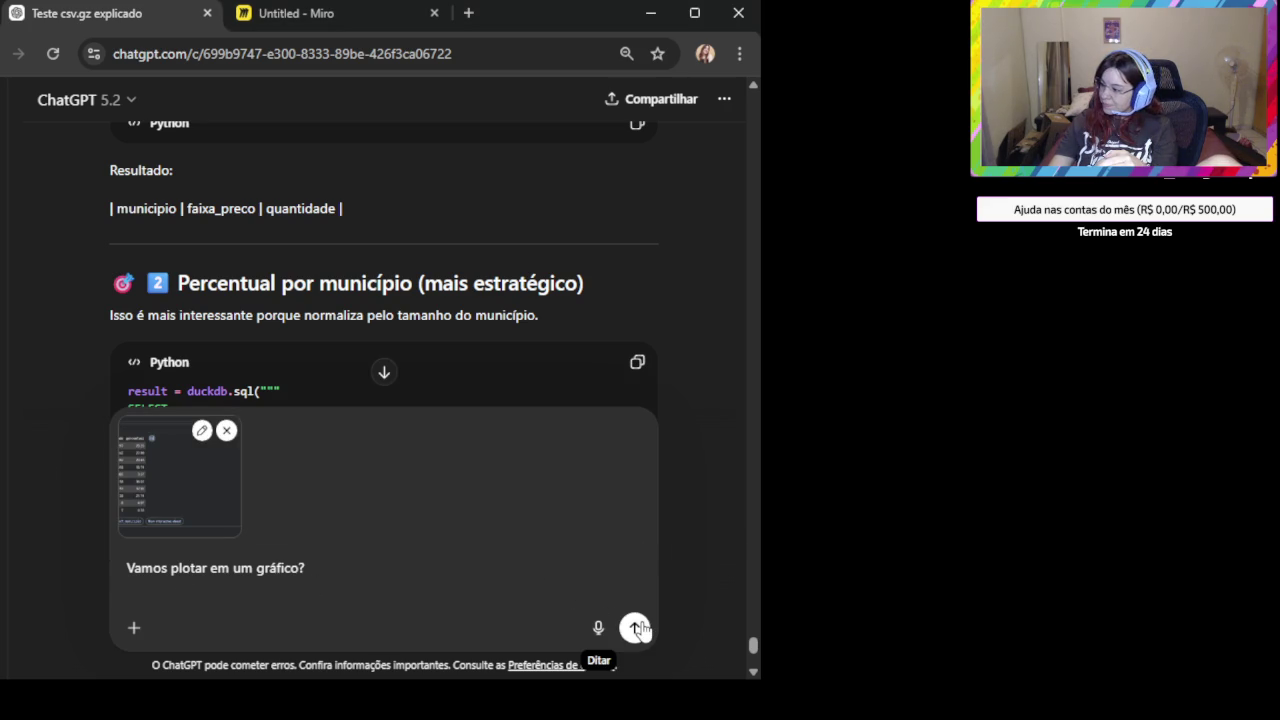
left_click(636, 627)
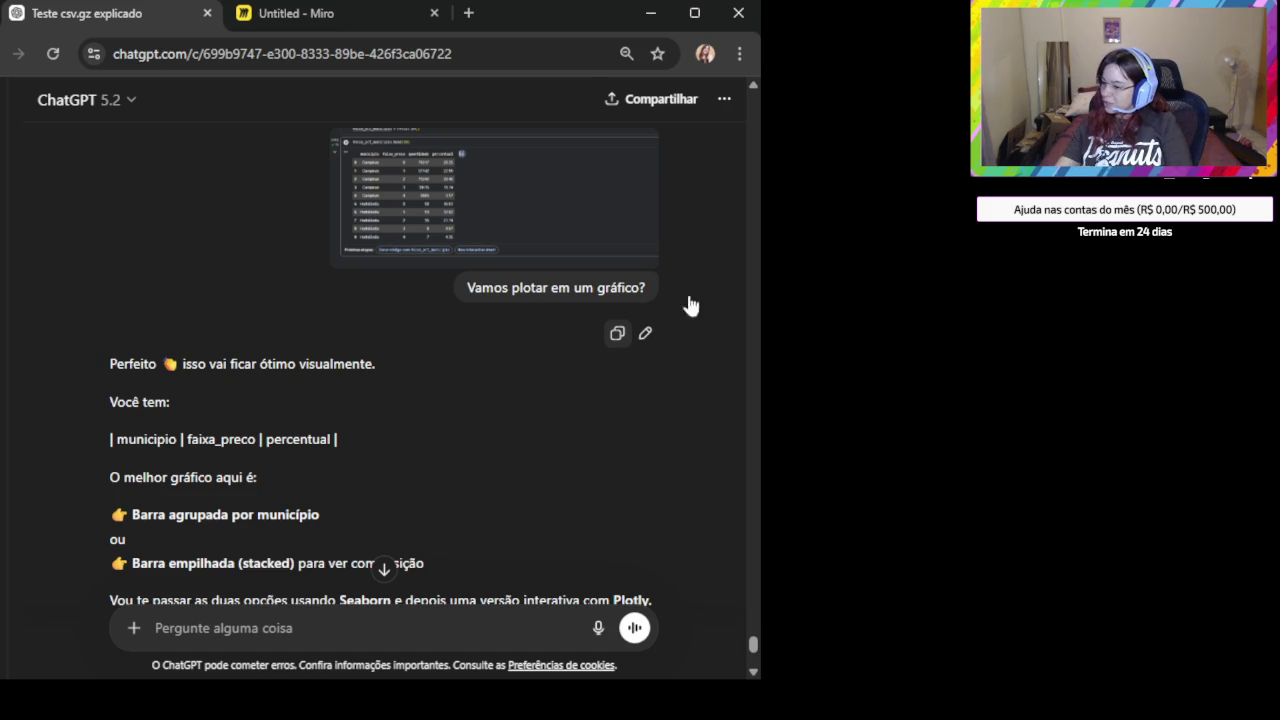
Copy the 'OPÇÃO 1 — Barra agrupada (Seaborn)' grouped bar chart code.
scroll(516, 481, "down", 3)
scroll(516, 481, "down", 1)
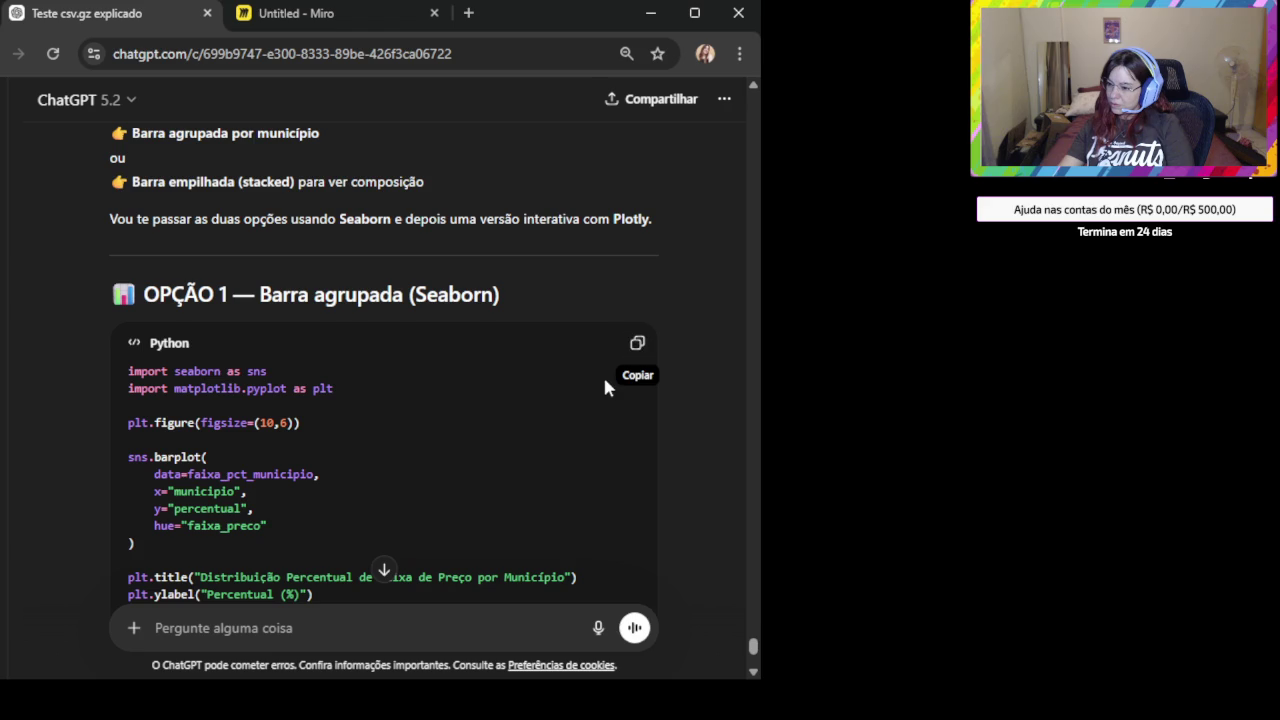
scroll(606, 374, "down", 2)
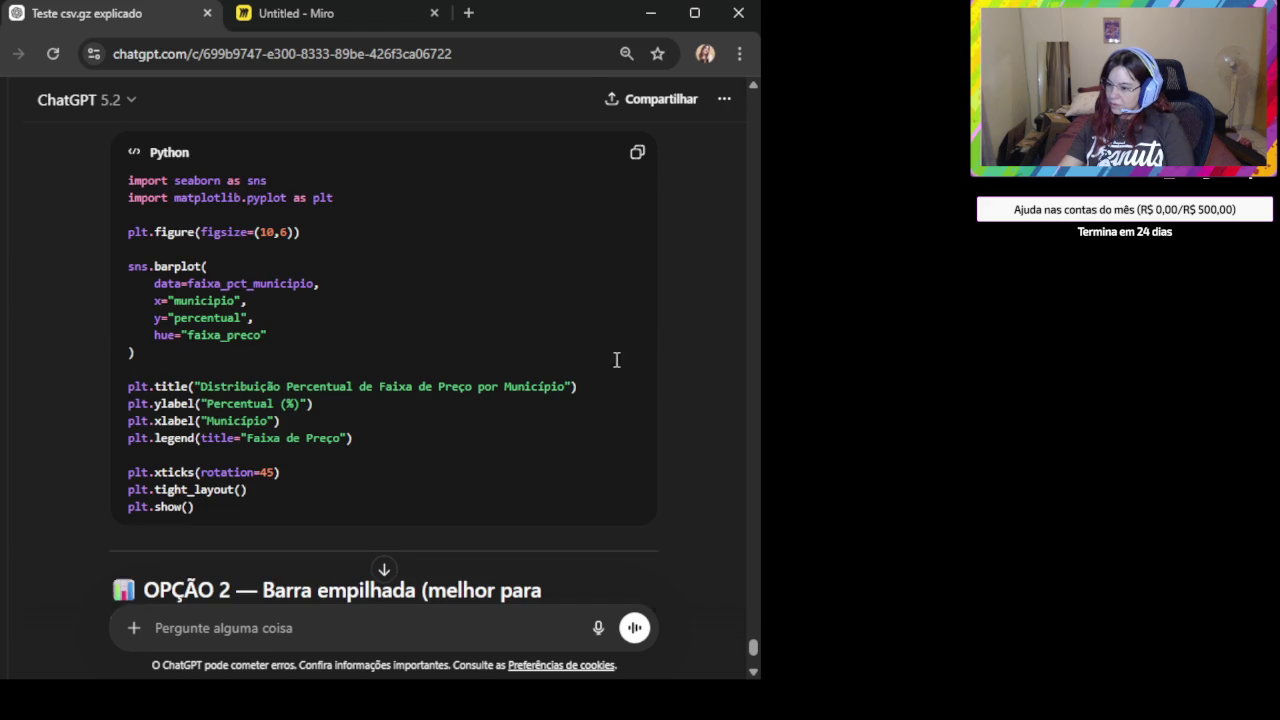
left_click(637, 153)
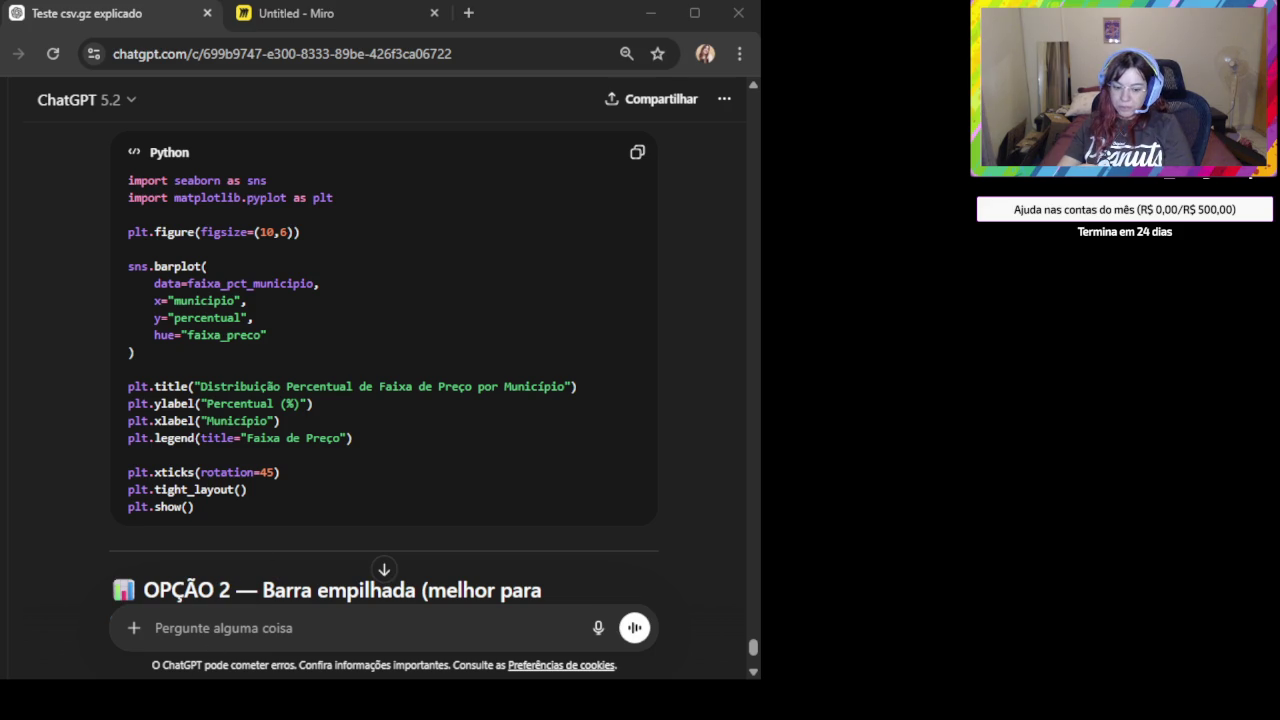
scroll(271, 457, "down", 2)
scroll(346, 440, "down", 1)
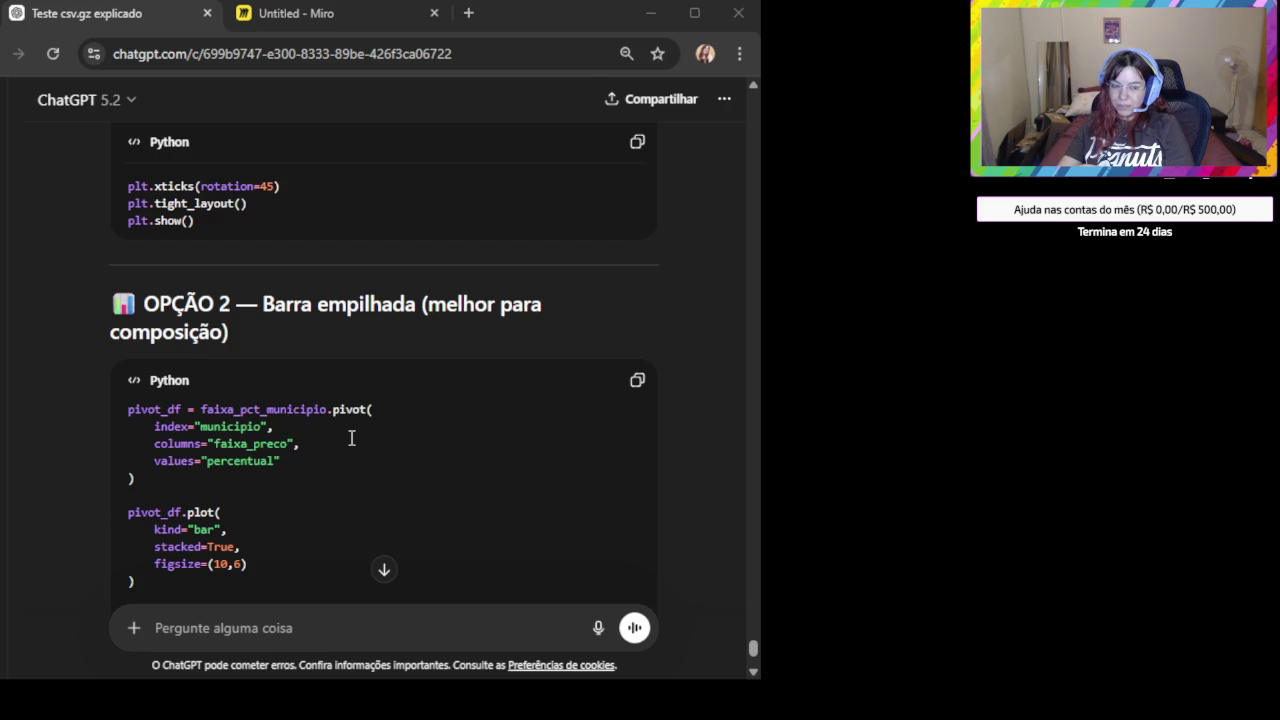
Copy the 'OPÇÃO 2 — Barra empilhada' stacked bar code and return to the Miro board.
scroll(351, 437, "up", 3)
scroll(351, 437, "up", 2)
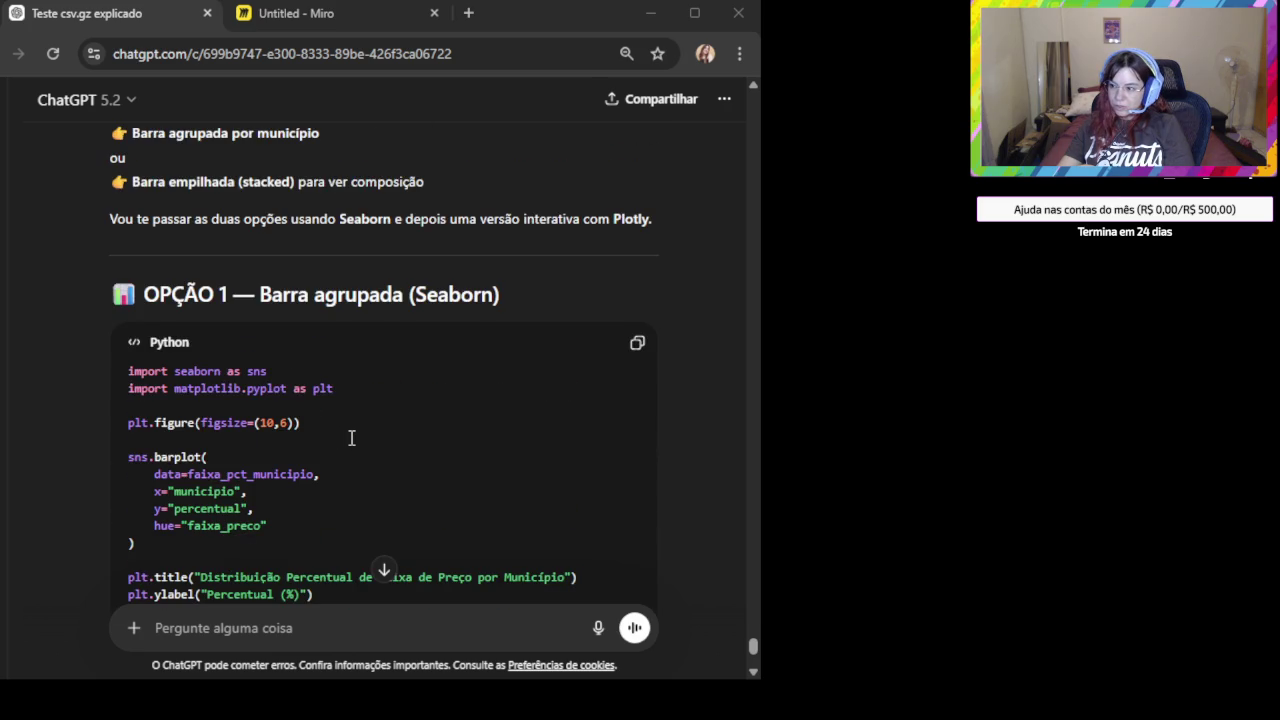
scroll(363, 426, "down", 2)
scroll(500, 426, "down", 2)
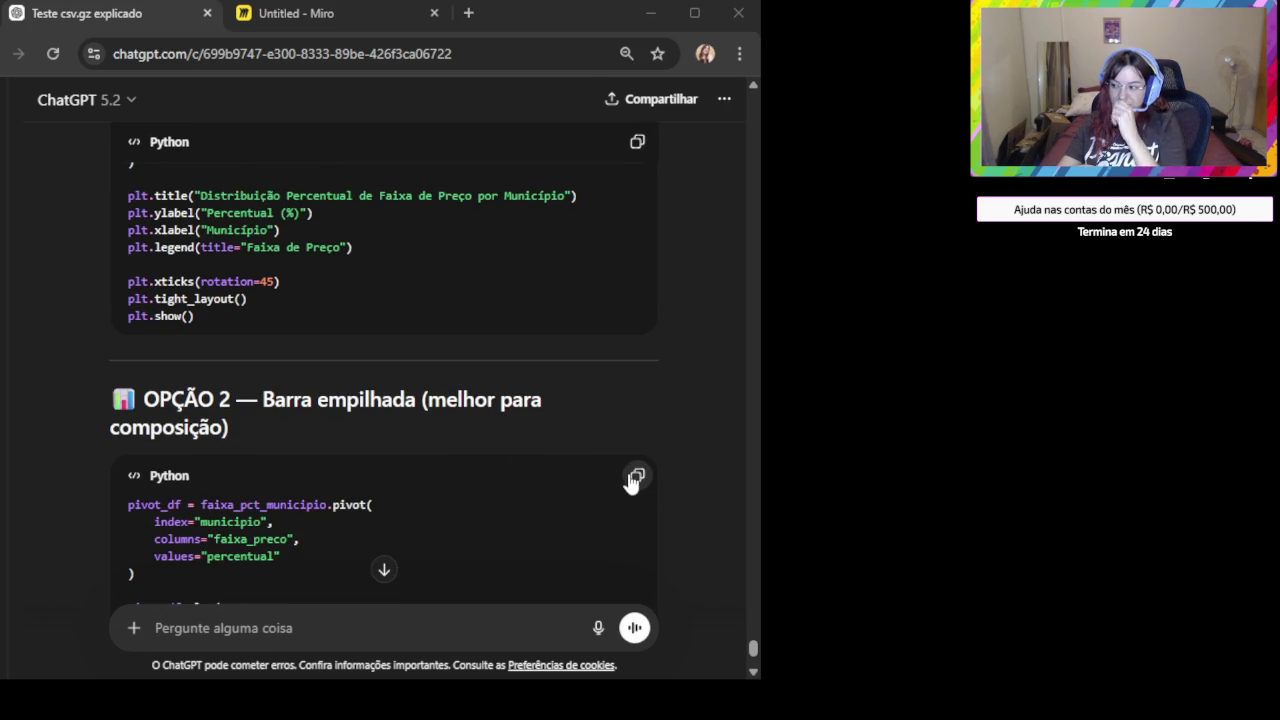
left_click(637, 476)
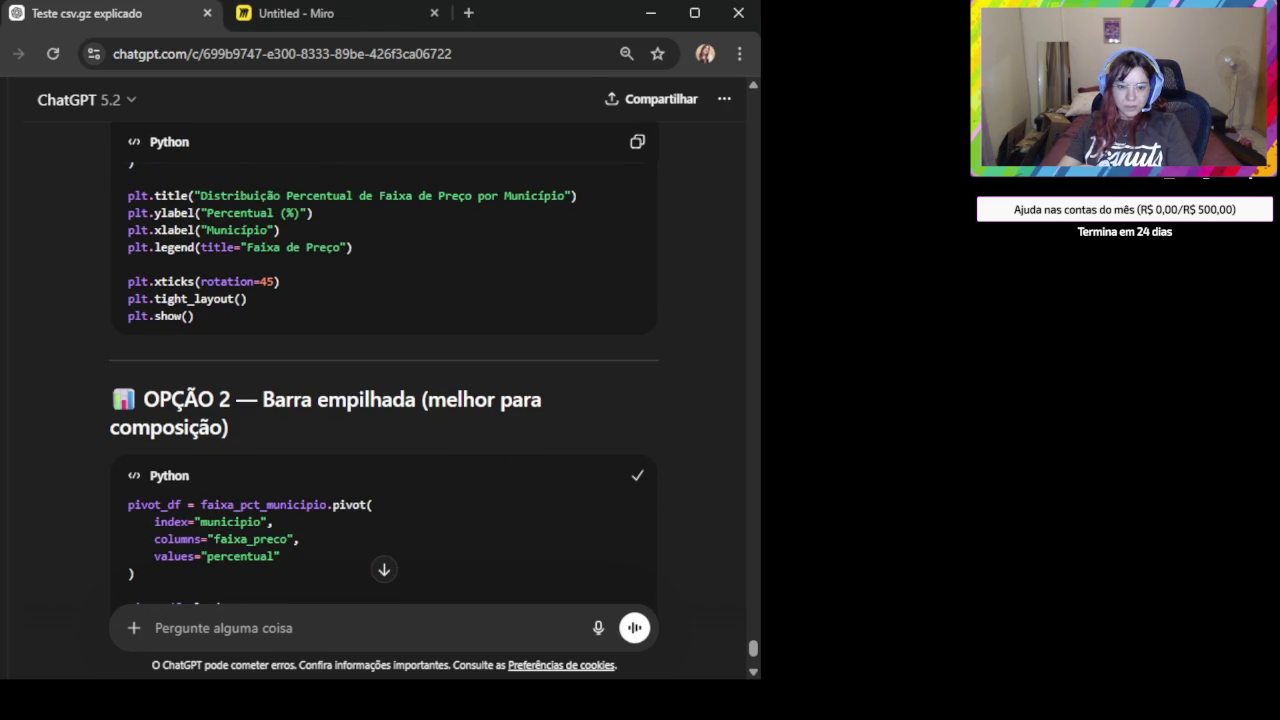
key("alt+Tab")
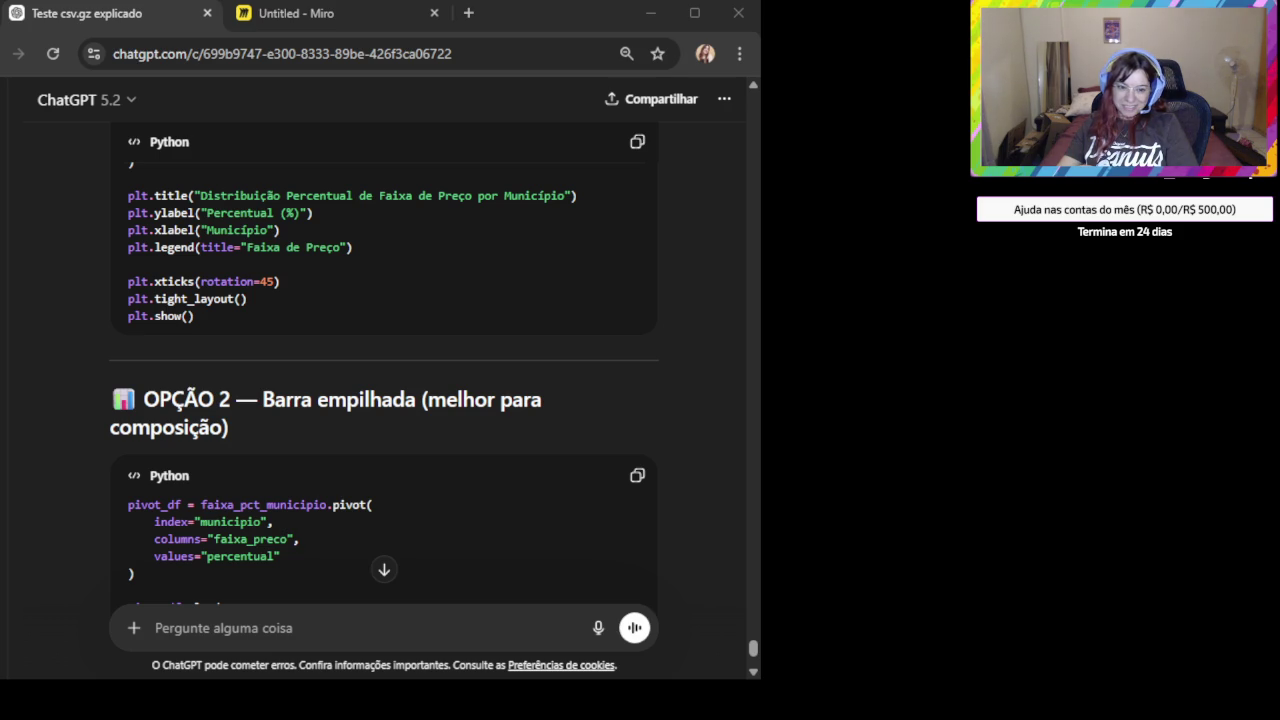
left_click(299, 10)
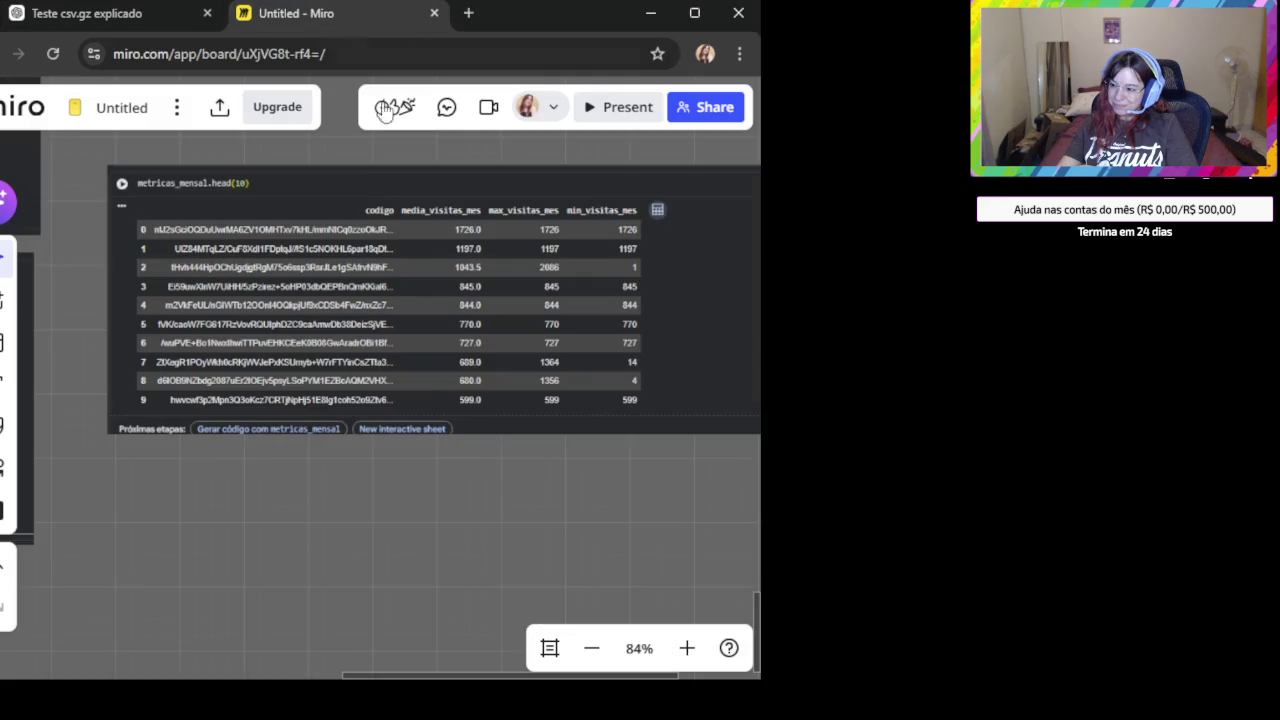
Paste the grouped price-band percentage chart under the table and inspect it on the board.
key("ctrl+v")
scroll(455, 572, "up", 3)
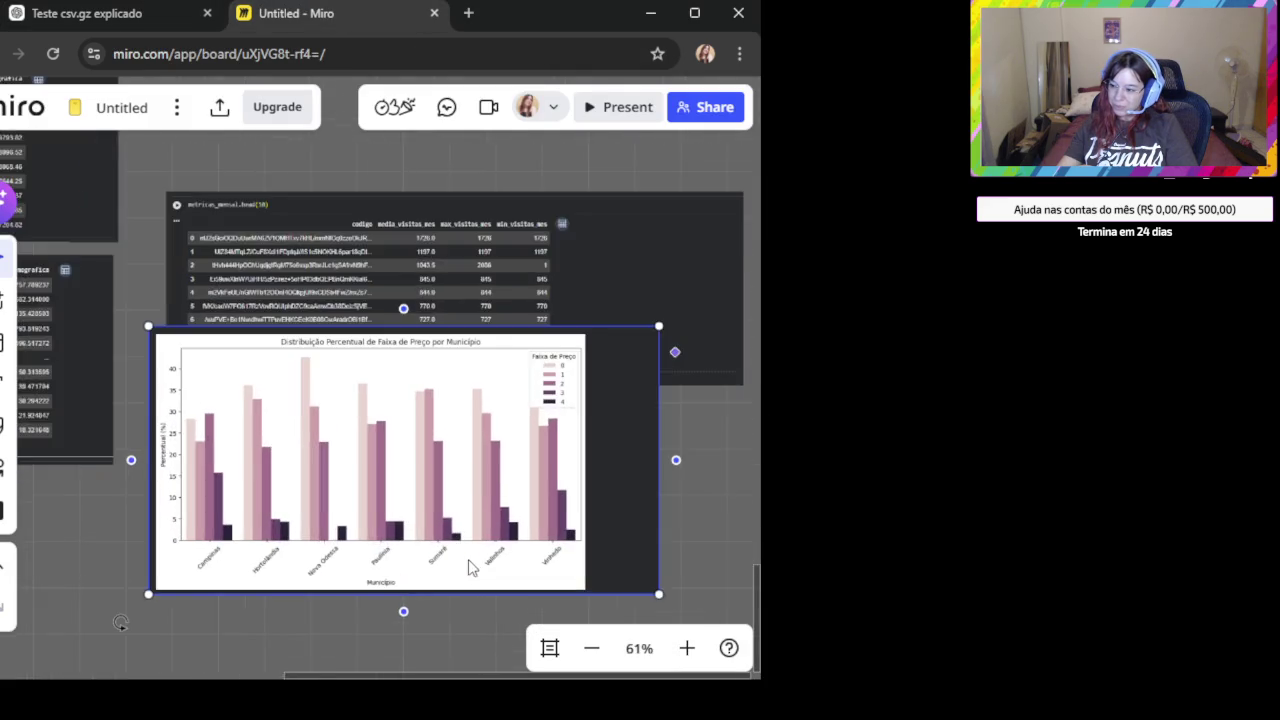
scroll(465, 565, "up", 4)
scroll(435, 605, "down", 1)
scroll(380, 620, "down", 1)
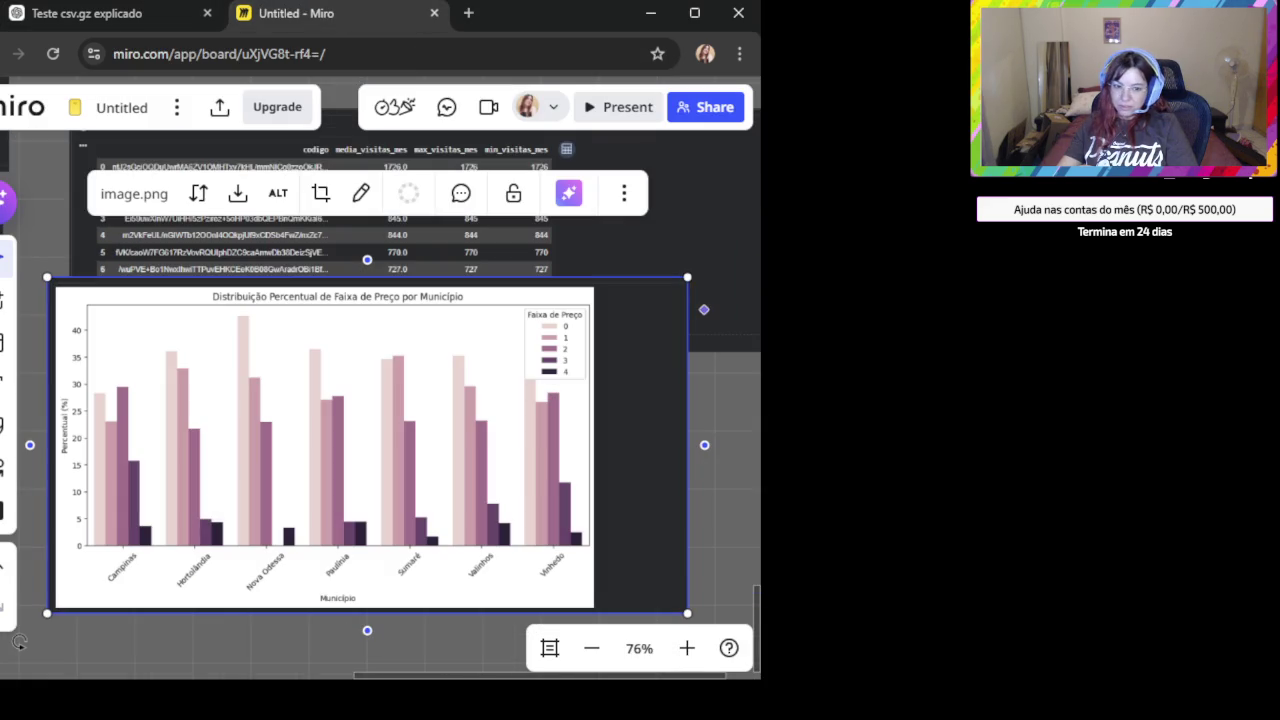
scroll(373, 629, "up", 1)
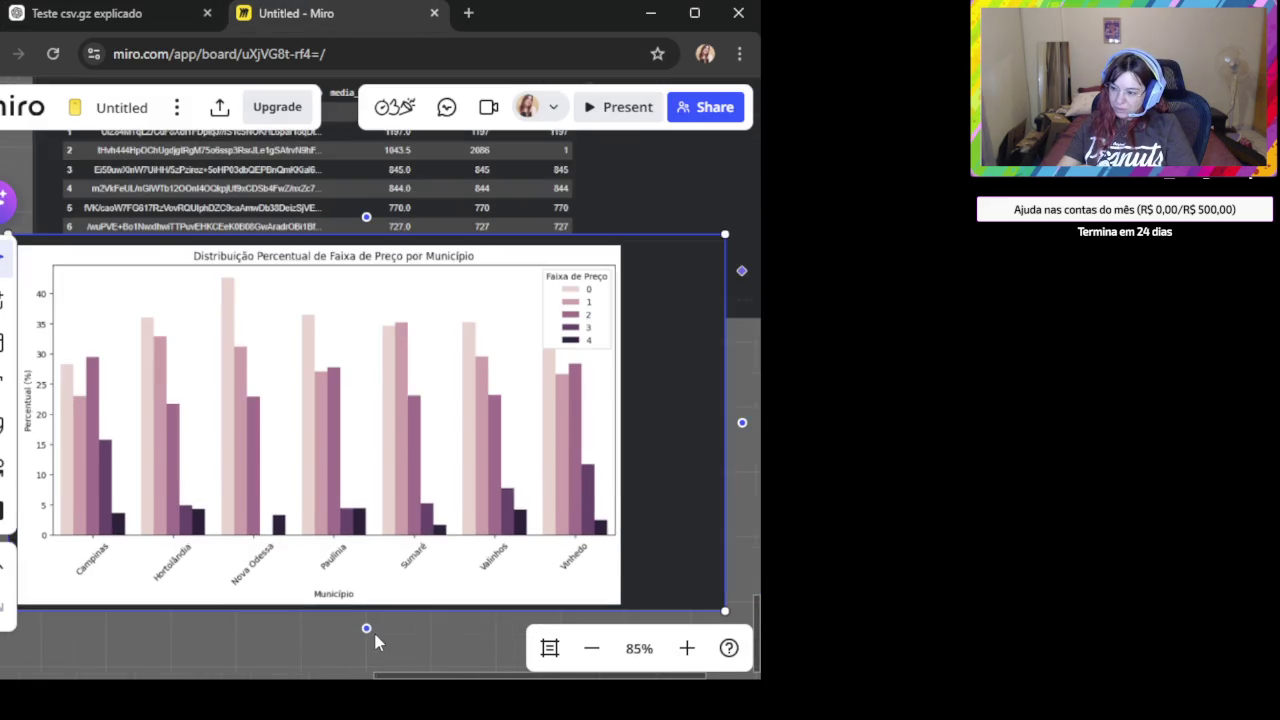
scroll(414, 580, "up", 1)
scroll(406, 560, "up", 1)
scroll(352, 560, "up", 2)
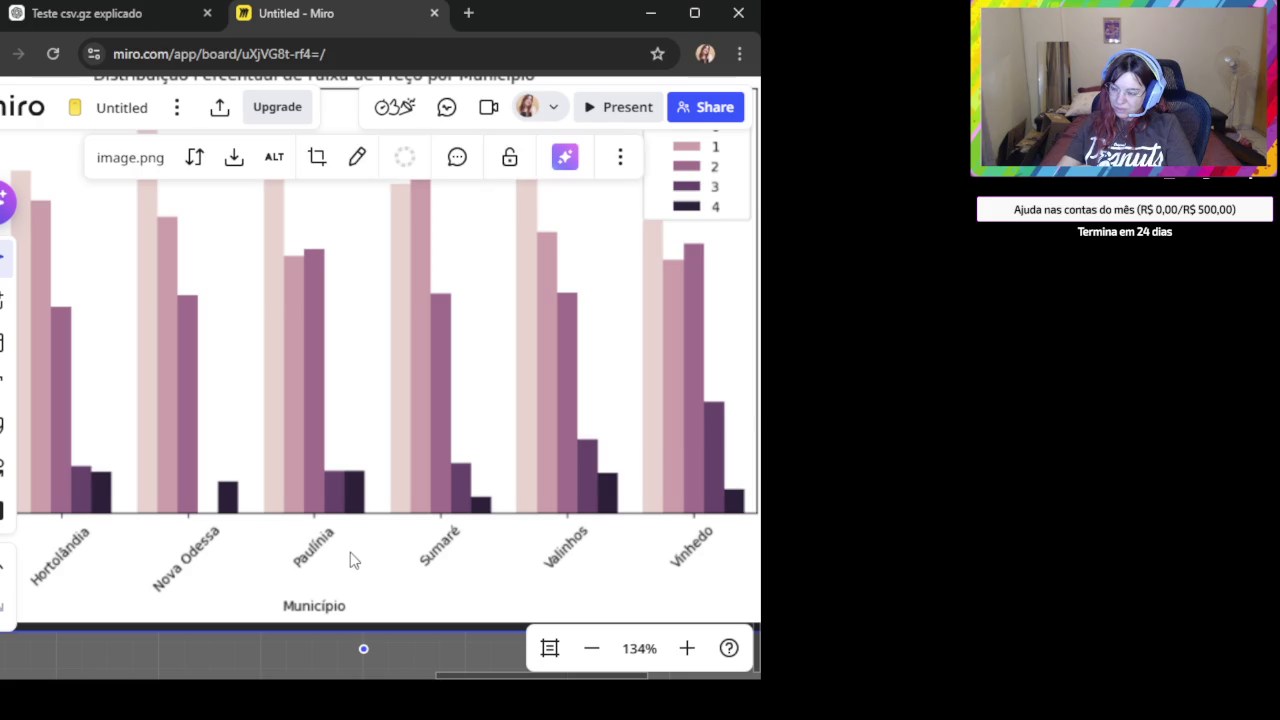
scroll(352, 560, "down", 5)
mouse_move(374, 654)
left_mouse_down()
mouse_move(457, 491)
mouse_move(429, 517)
left_mouse_up()
mouse_move(528, 451)
left_mouse_down()
mouse_move(510, 107)
mouse_move(474, 517)
mouse_move(534, 614)
mouse_move(548, 668)
left_mouse_up()
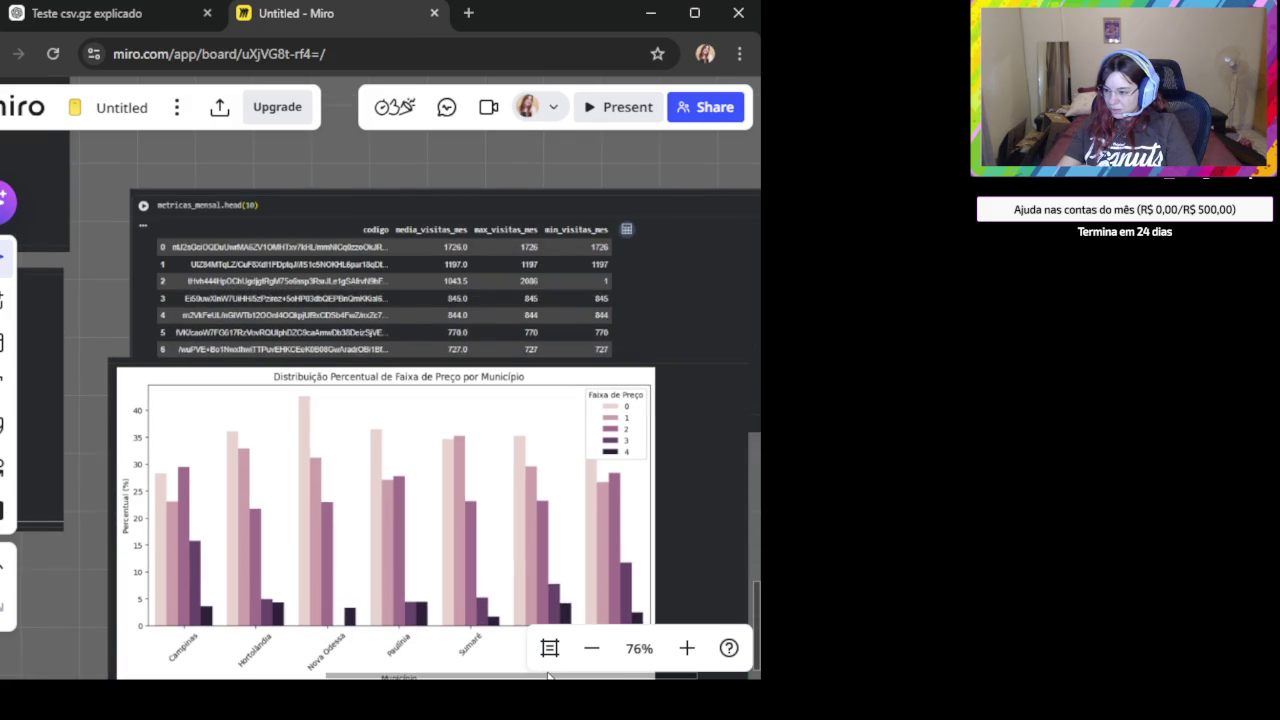
mouse_move(547, 495)
left_mouse_down()
mouse_move(500, 371)
mouse_move(523, 251)
mouse_move(523, 274)
left_mouse_up()
scroll(523, 295, "up", 1)
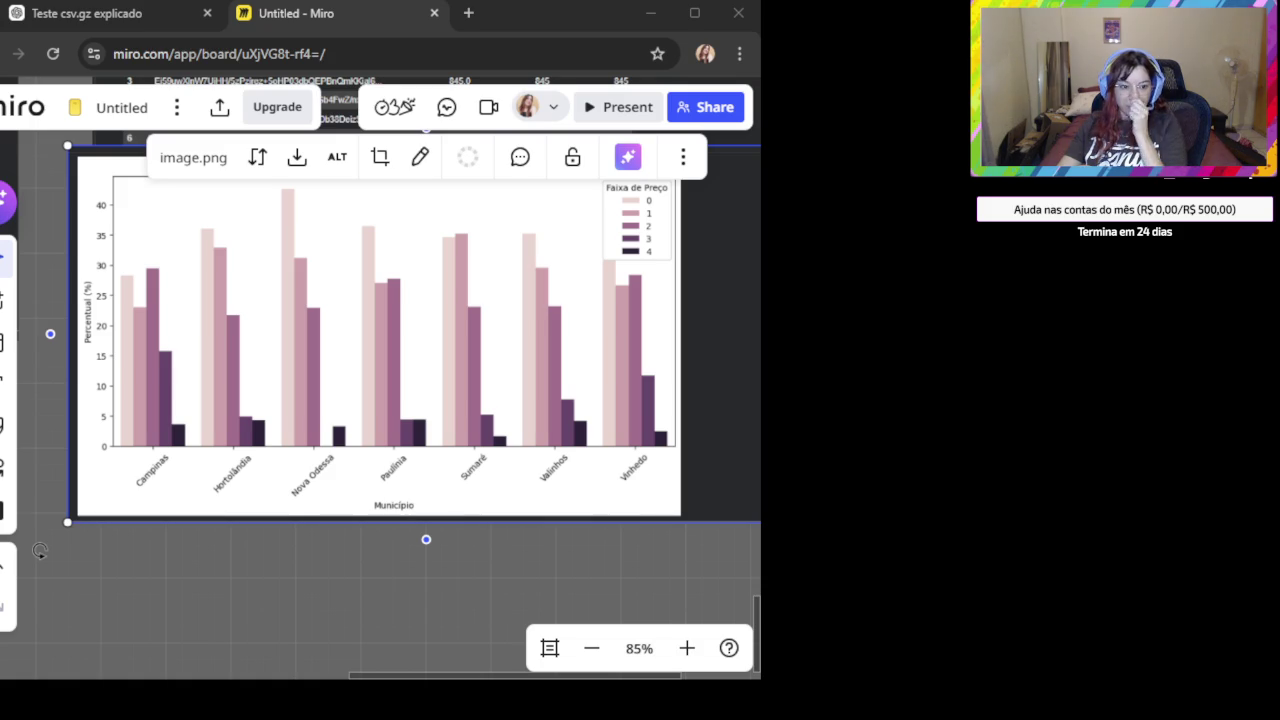
Paste the stacked 'Composição de Faixa de Preço por Município' chart onto the board.
left_click(297, 622)
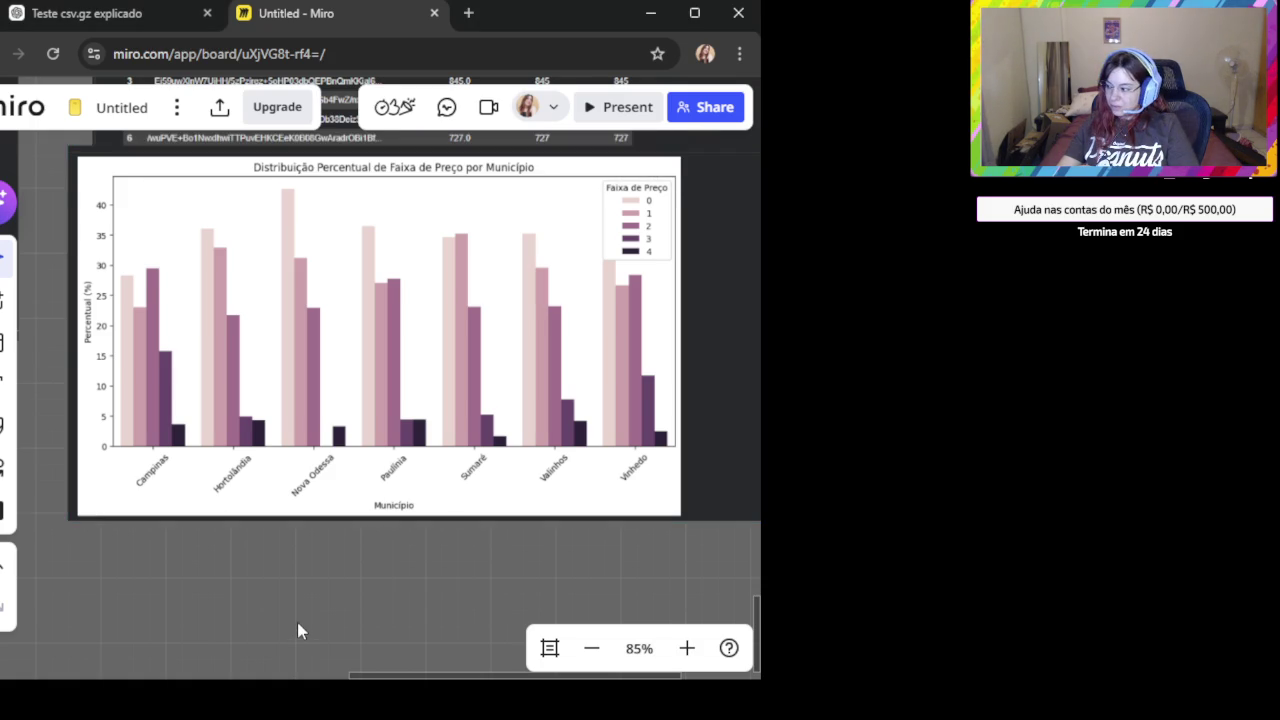
scroll(310, 598, "down", 1)
scroll(314, 605, "down", 4)
key("ctrl+v")
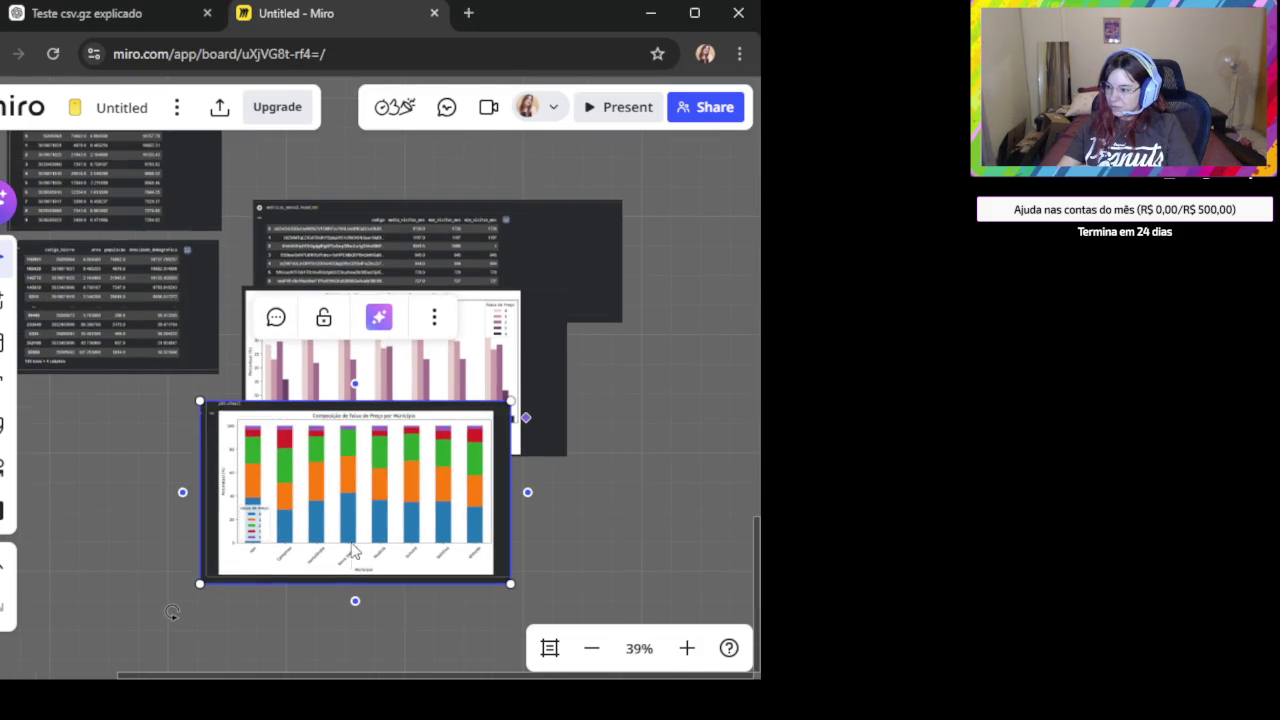
scroll(568, 511, "up", 3)
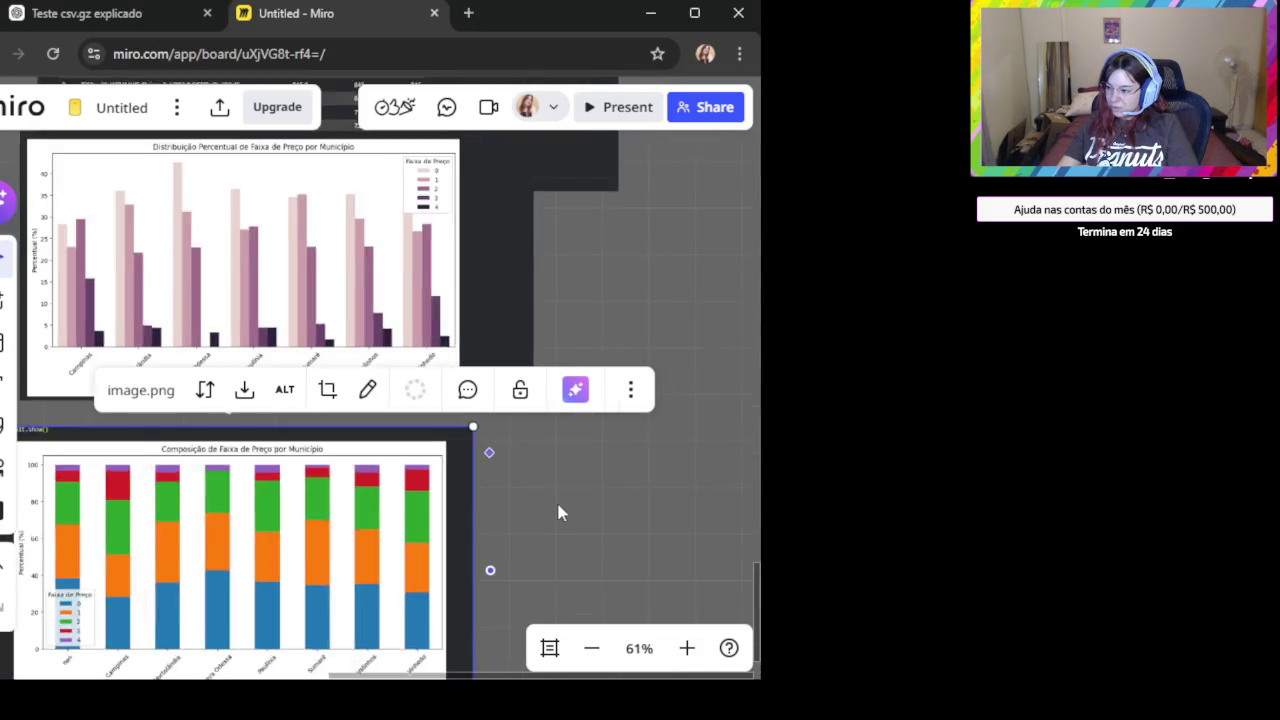
scroll(720, 308, "up", 1)
scroll(340, 455, "up", 1)
scroll(340, 455, "up", 1)
left_click(324, 576)
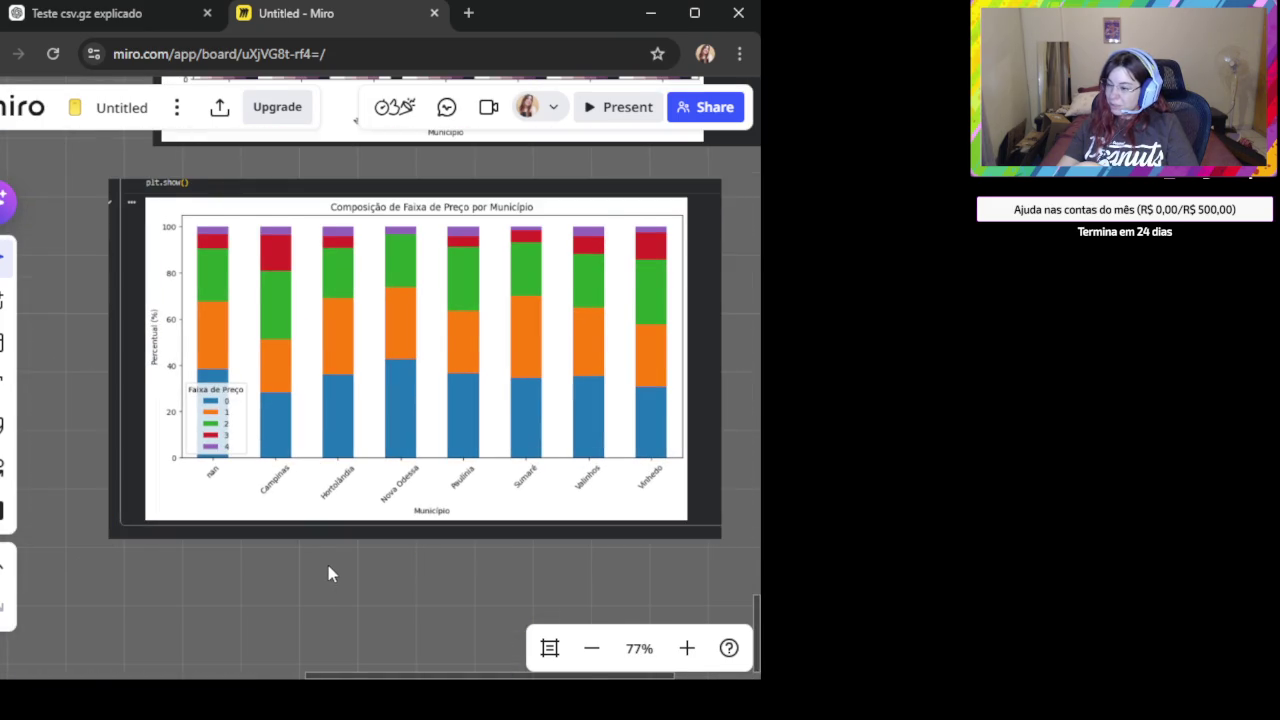
scroll(328, 567, "down", 1)
left_click_drag(409, 566, 346, 649)
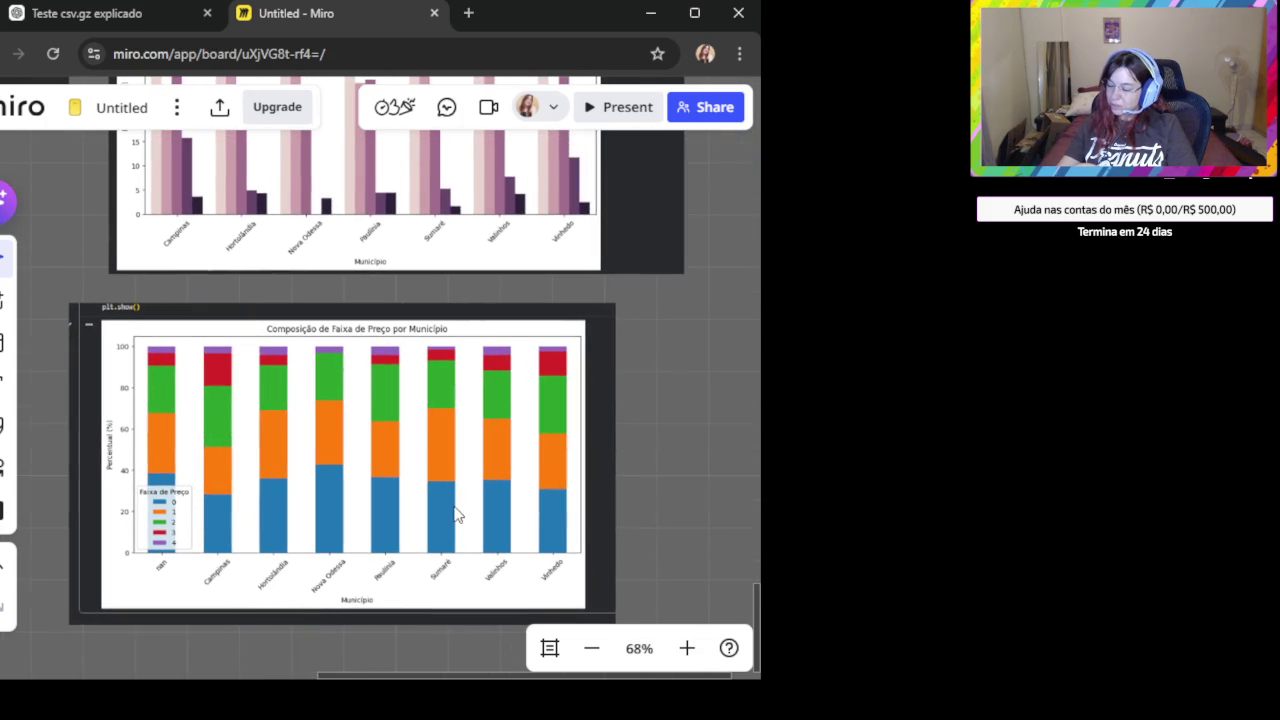
left_click_drag(647, 316, 646, 449)
scroll(646, 458, "up", 1)
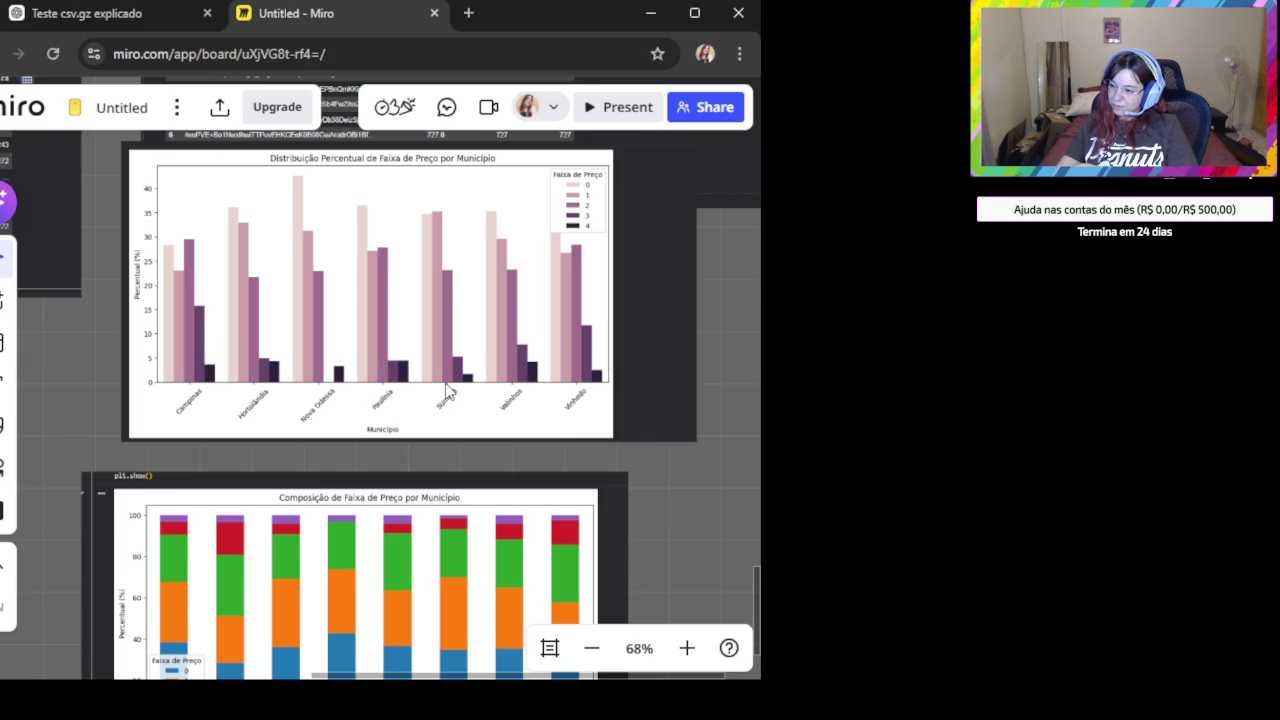
scroll(680, 500, "down", 1)
left_click_drag(689, 537, 649, 306)
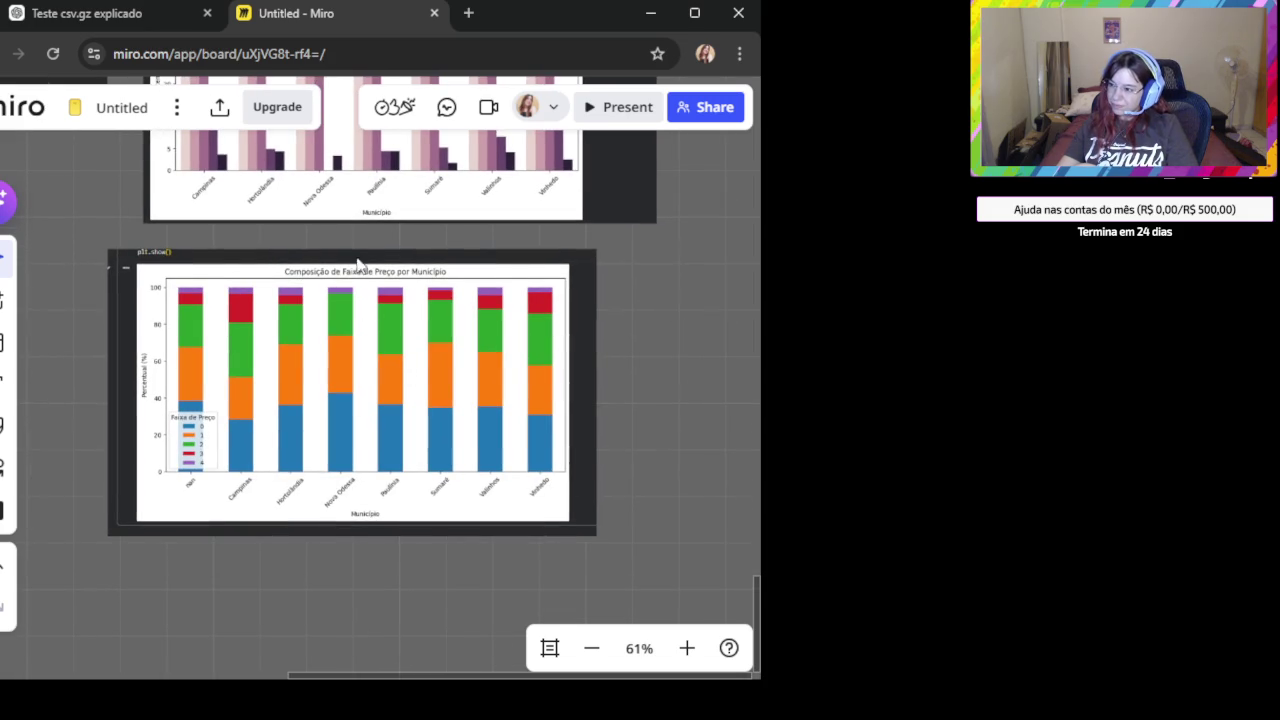
left_click(122, 13)
scroll(609, 441, "down", 3)
scroll(605, 455, "down", 2)
scroll(603, 459, "down", 1)
scroll(602, 459, "down", 1)
scroll(600, 455, "down", 3)
scroll(590, 430, "down", 1)
scroll(585, 421, "up", 2)
scroll(585, 421, "up", 3)
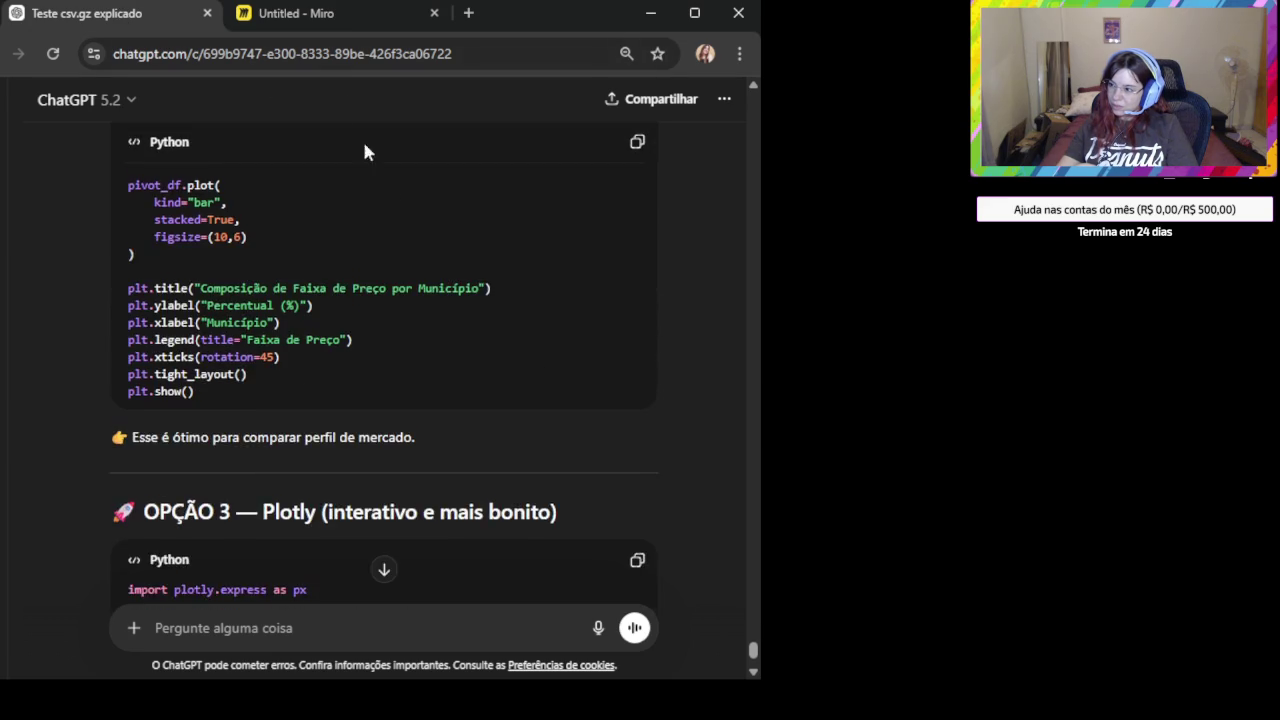
left_click(290, 13)
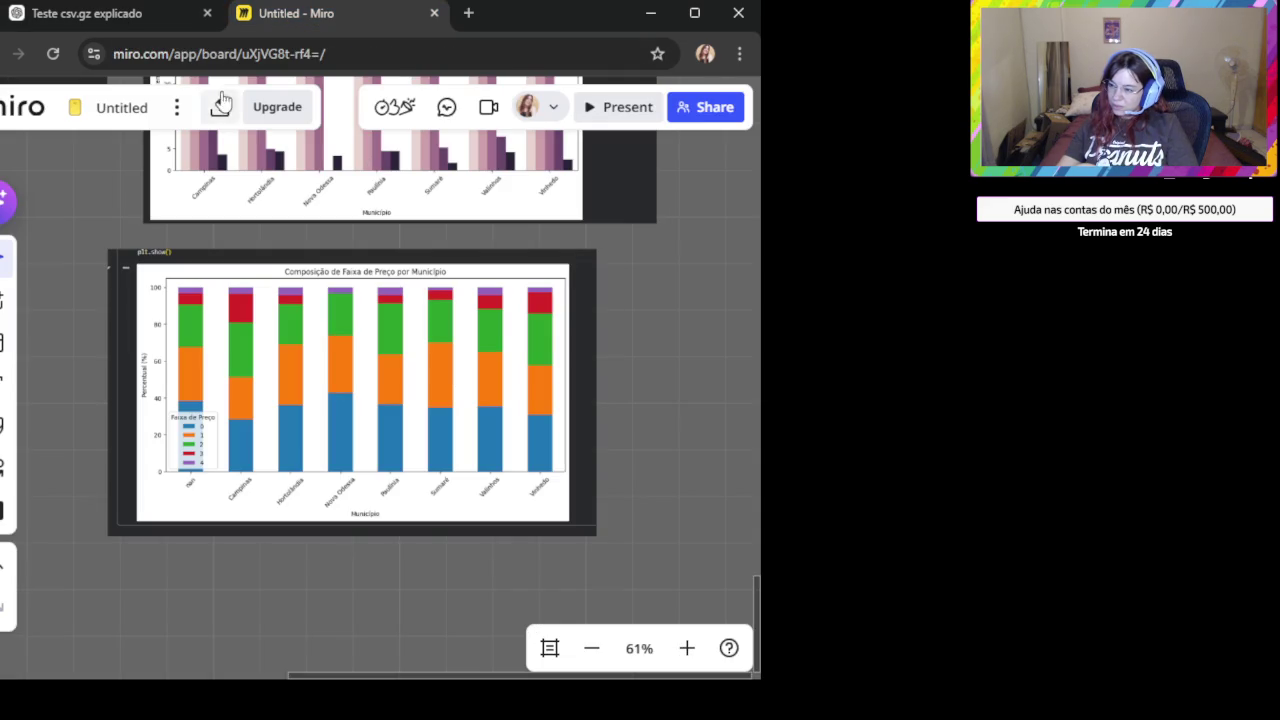
left_click(142, 15)
left_click(309, 18)
scroll(463, 248, "up", 1)
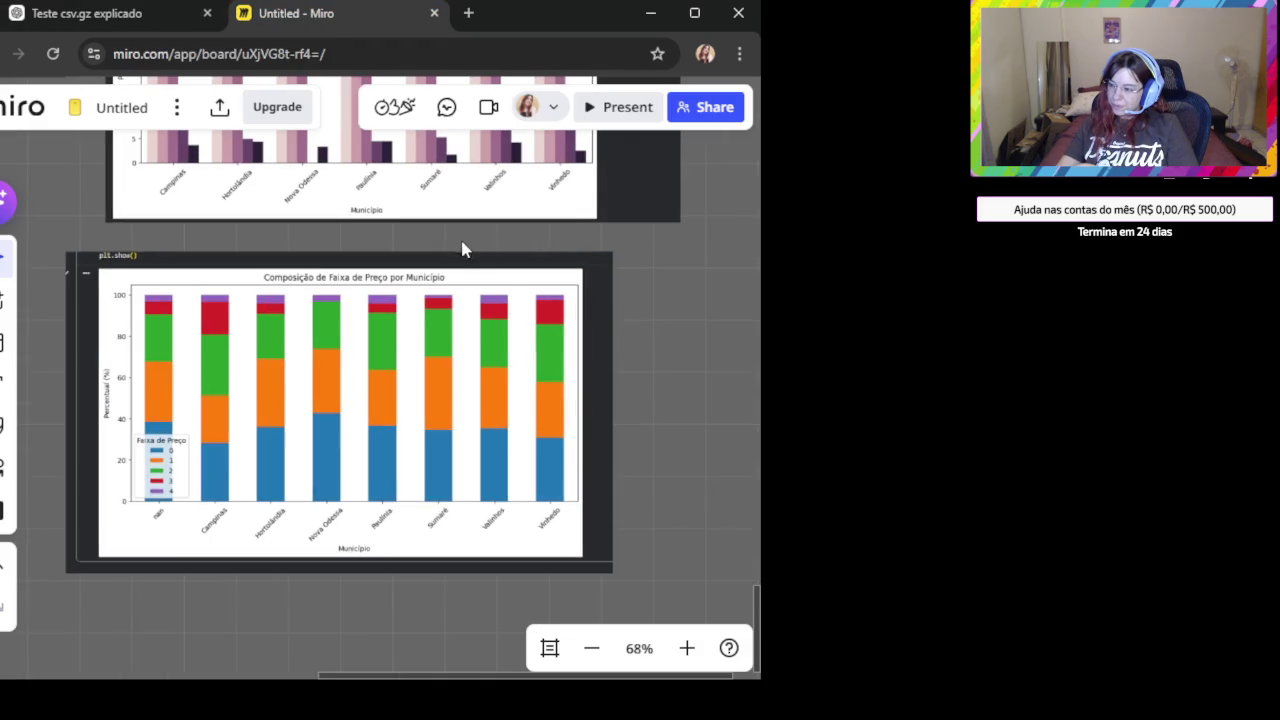
scroll(528, 371, "up", 1)
scroll(560, 500, "up", 3)
scroll(535, 517, "up", 1)
scroll(540, 505, "up", 2)
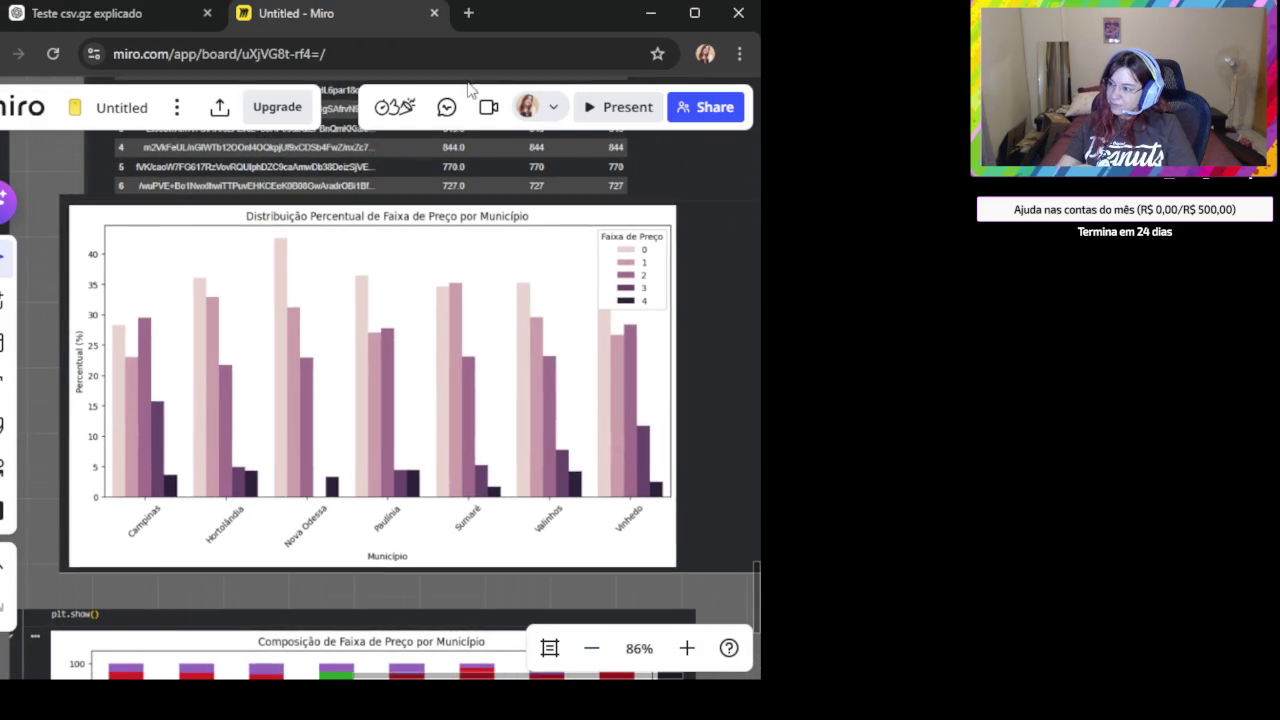
Search Google for 'claude ai' and check the chat.ai-pro.org result's available models.
left_click(470, 14)
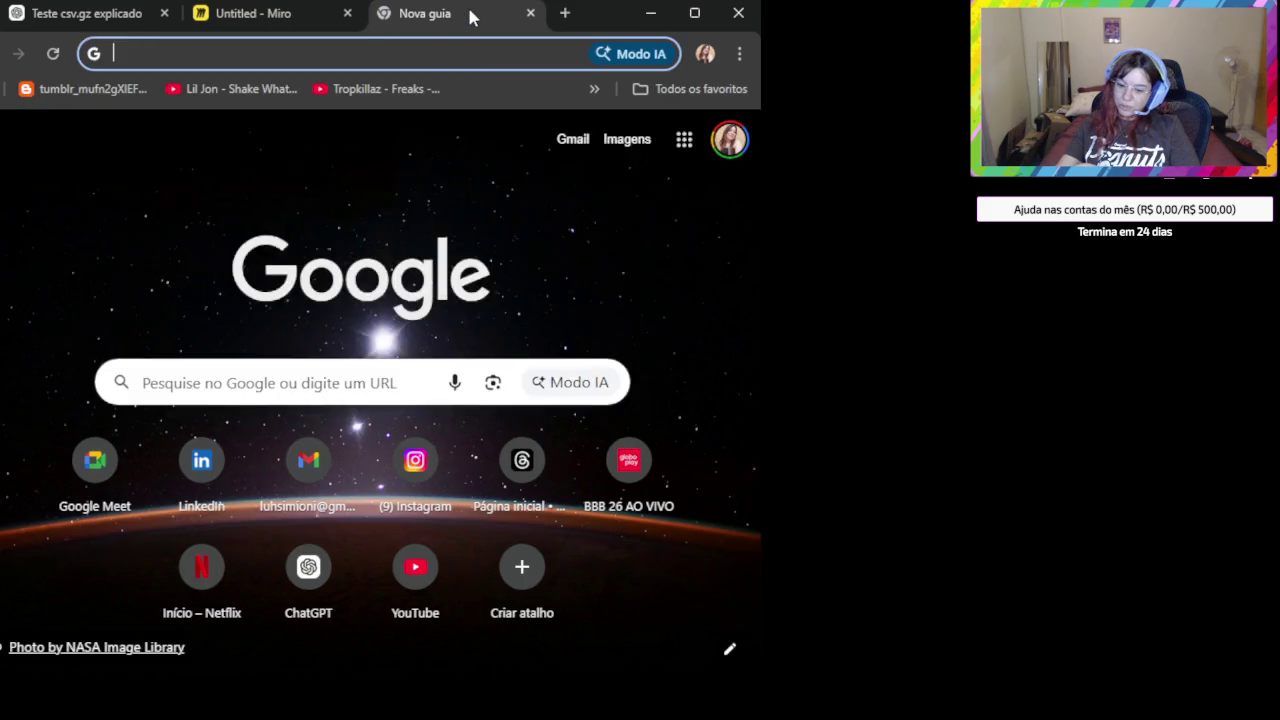
type("cla")
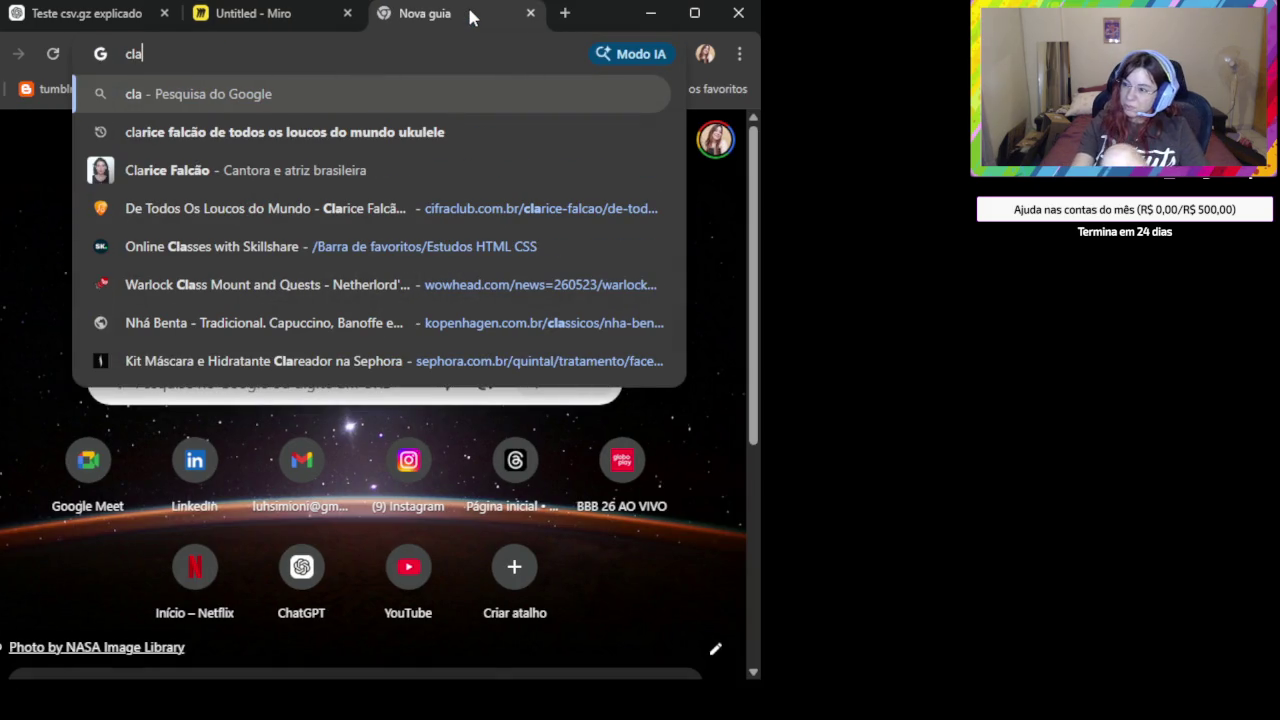
type("ude")
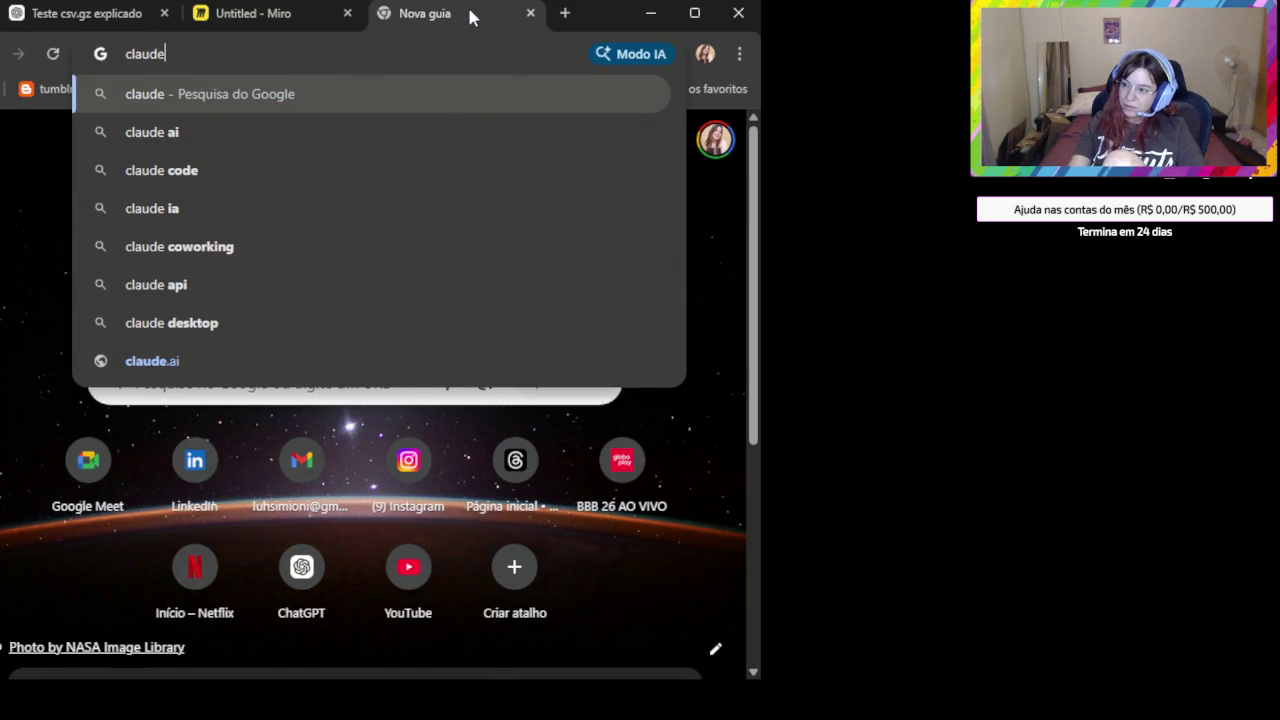
type(" ai")
key("Return")
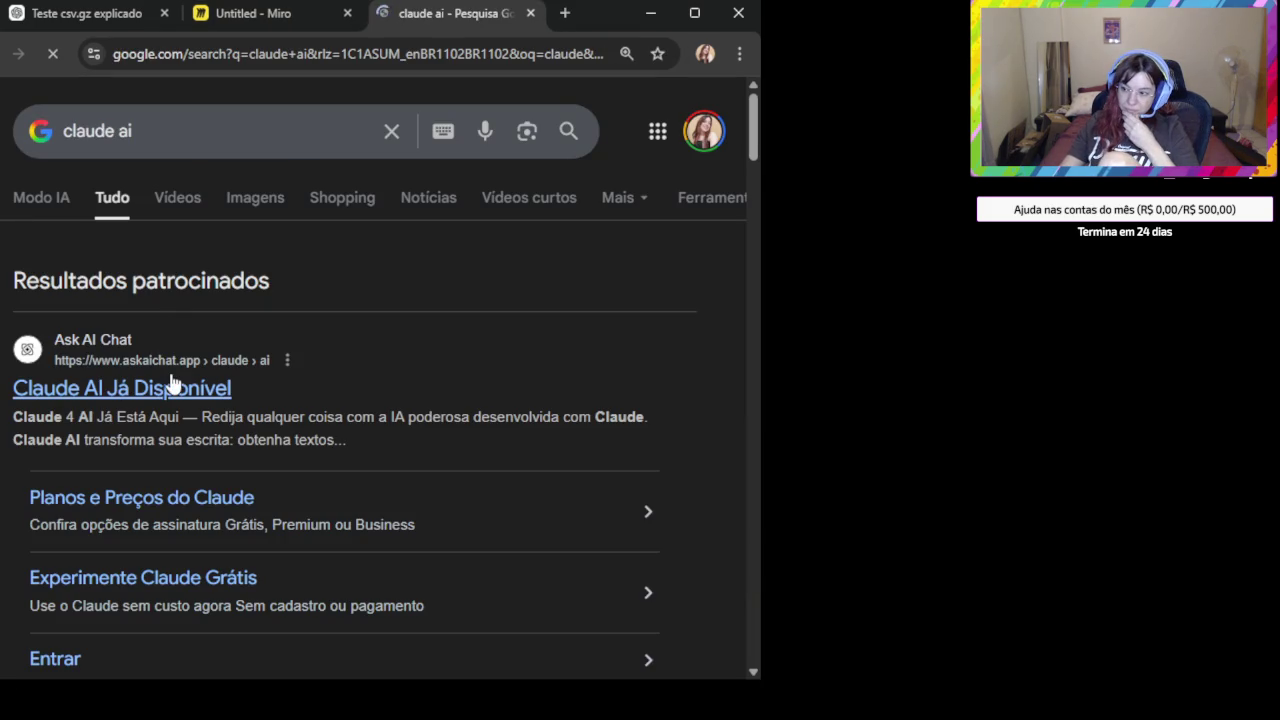
scroll(170, 382, "down", 2)
scroll(189, 423, "down", 1)
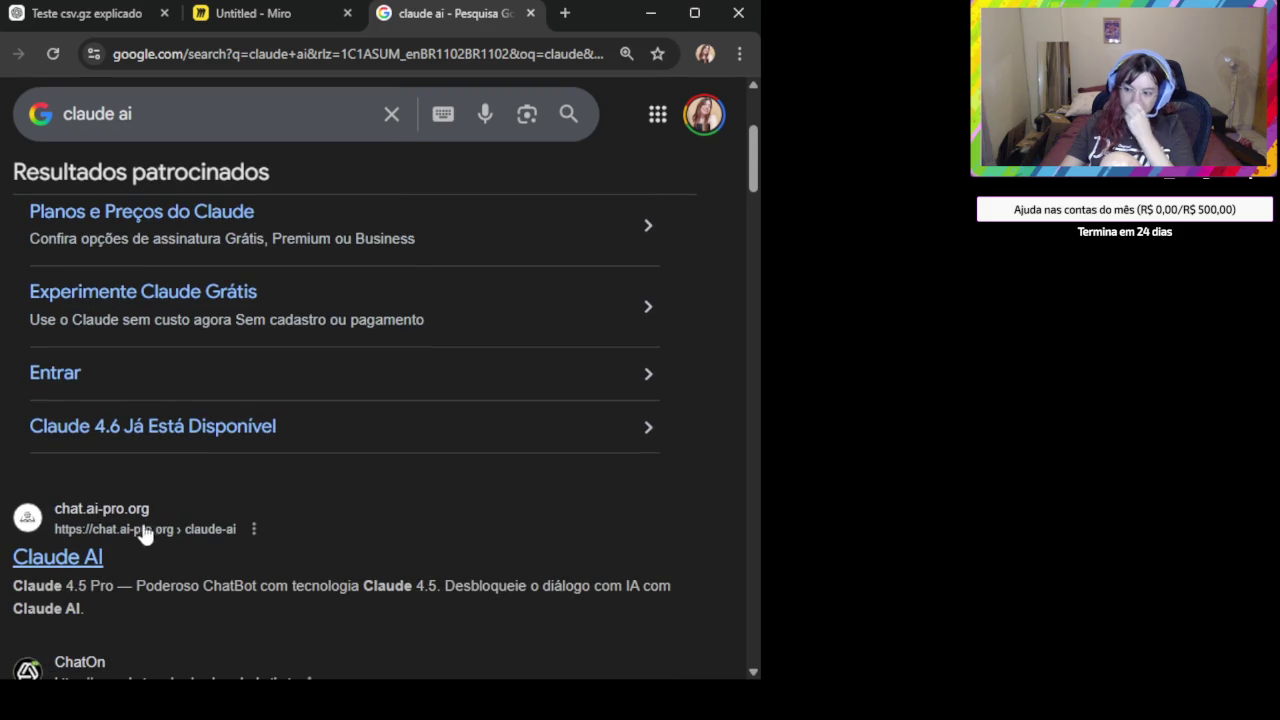
left_click(70, 558)
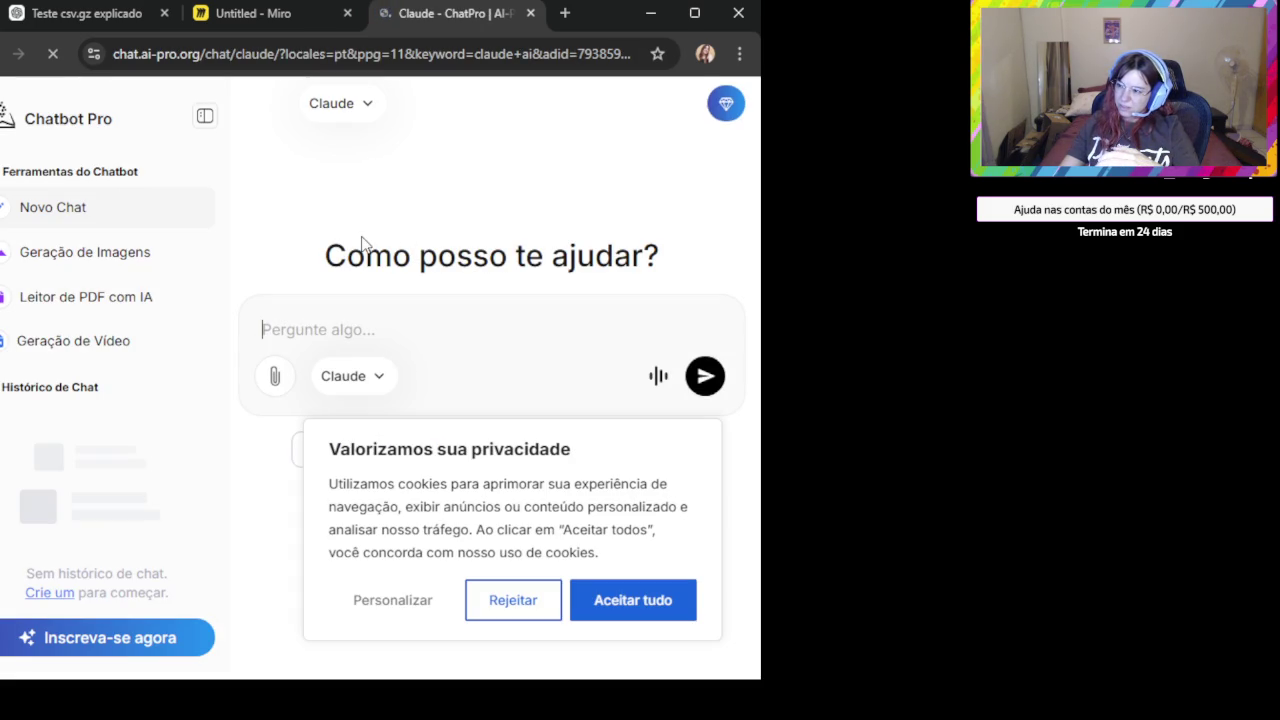
left_click(367, 108)
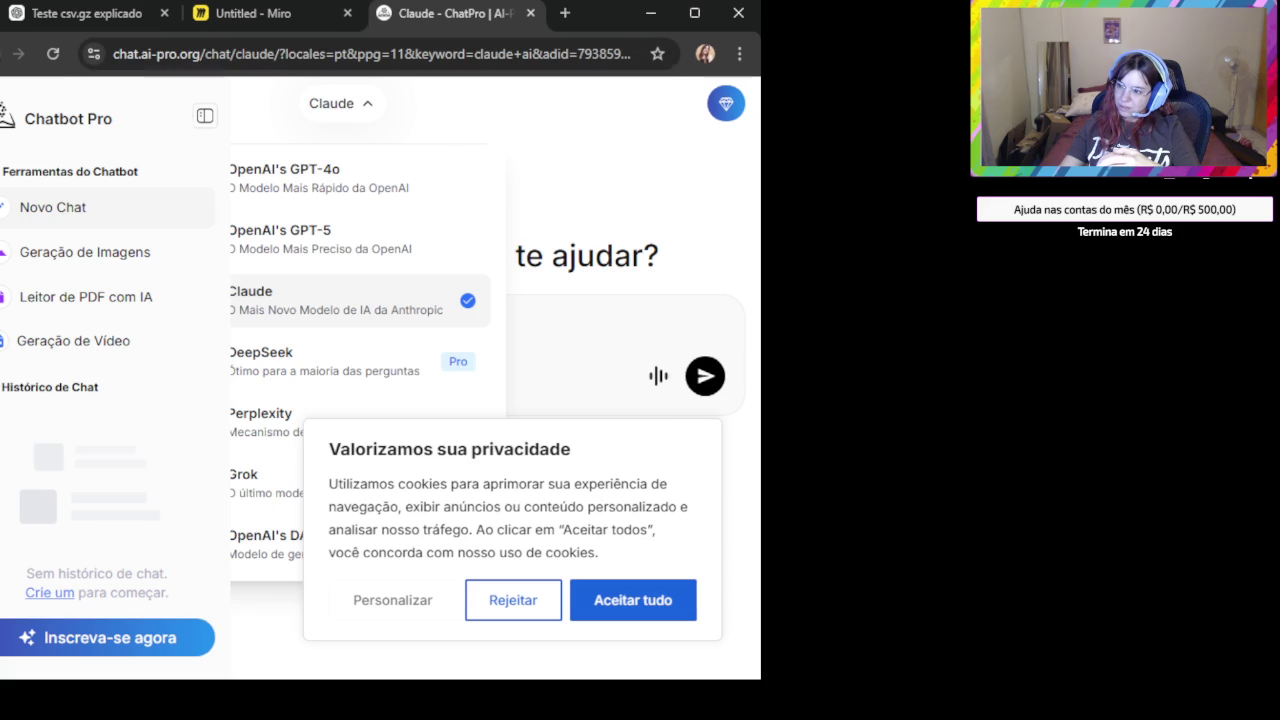
Return to the 'claude ai' results and open the official Claude.ai site.
key("alt+Left")
scroll(380, 428, "down", 3)
scroll(380, 428, "down", 2)
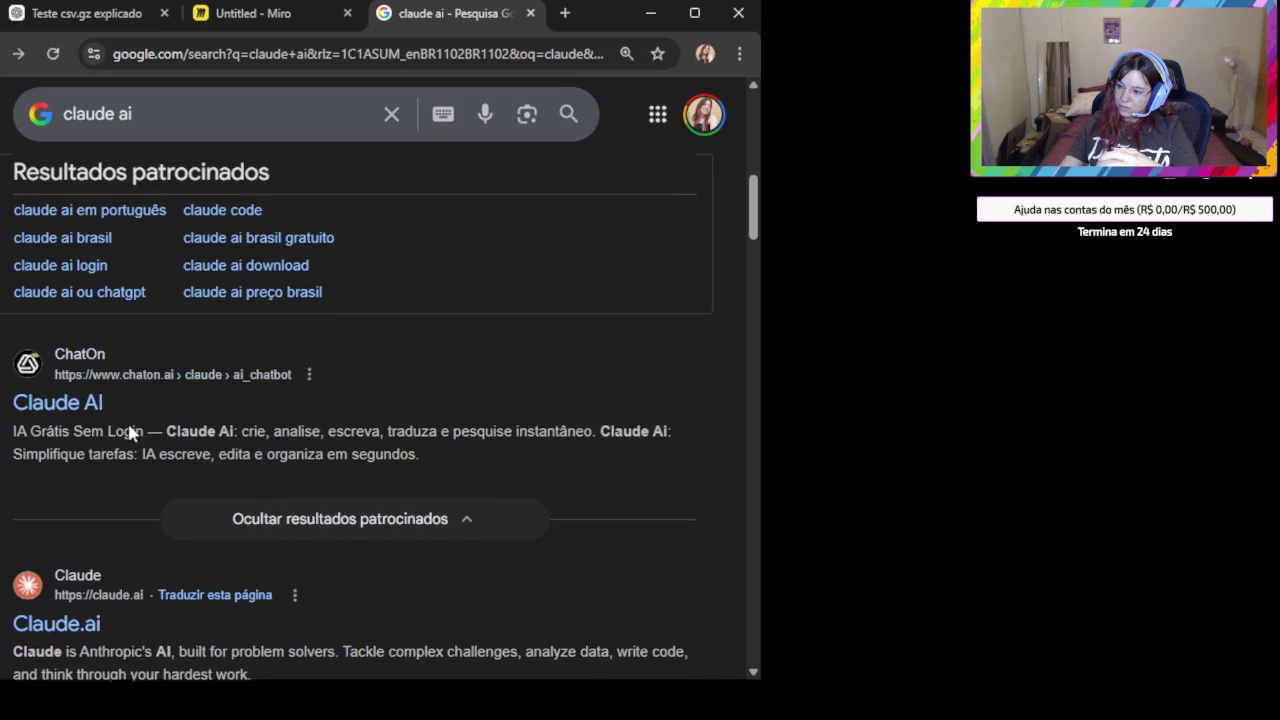
scroll(142, 405, "down", 2)
left_click(75, 433)
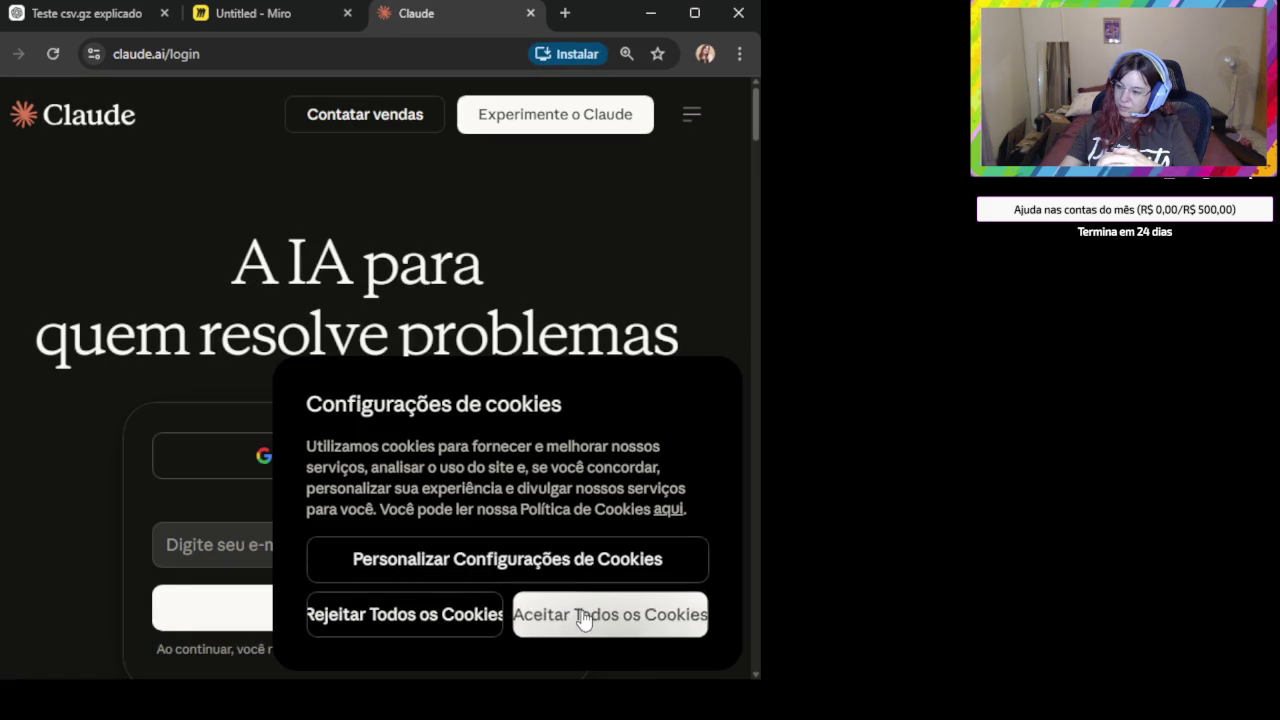
Accept Claude's cookies, sign in with a Google account, and dismiss the model announcement.
left_click(580, 614)
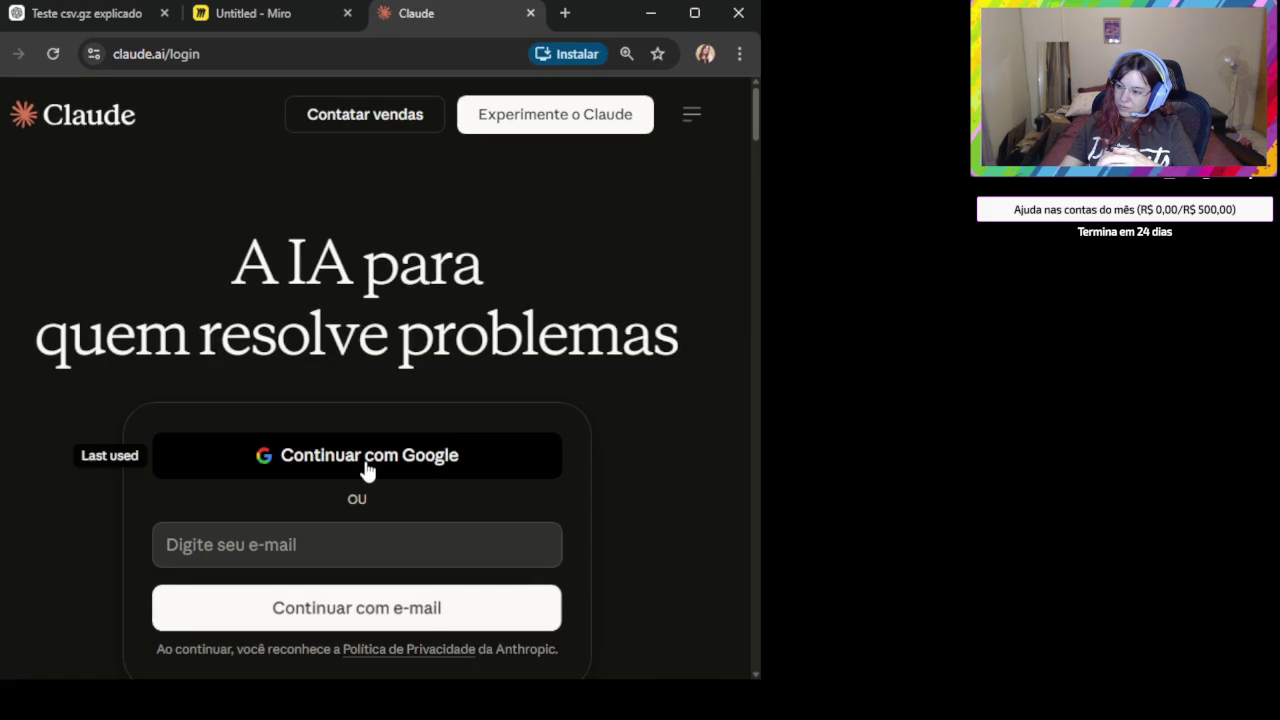
left_click(367, 460)
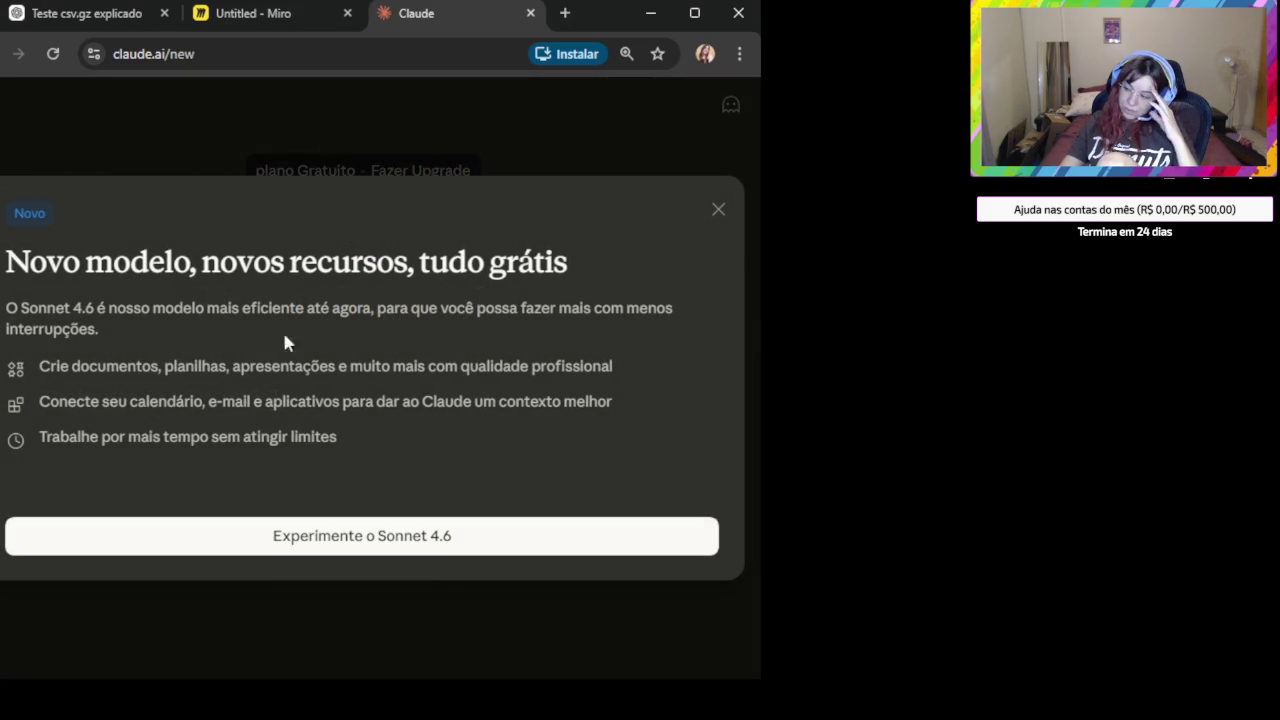
left_click(717, 210)
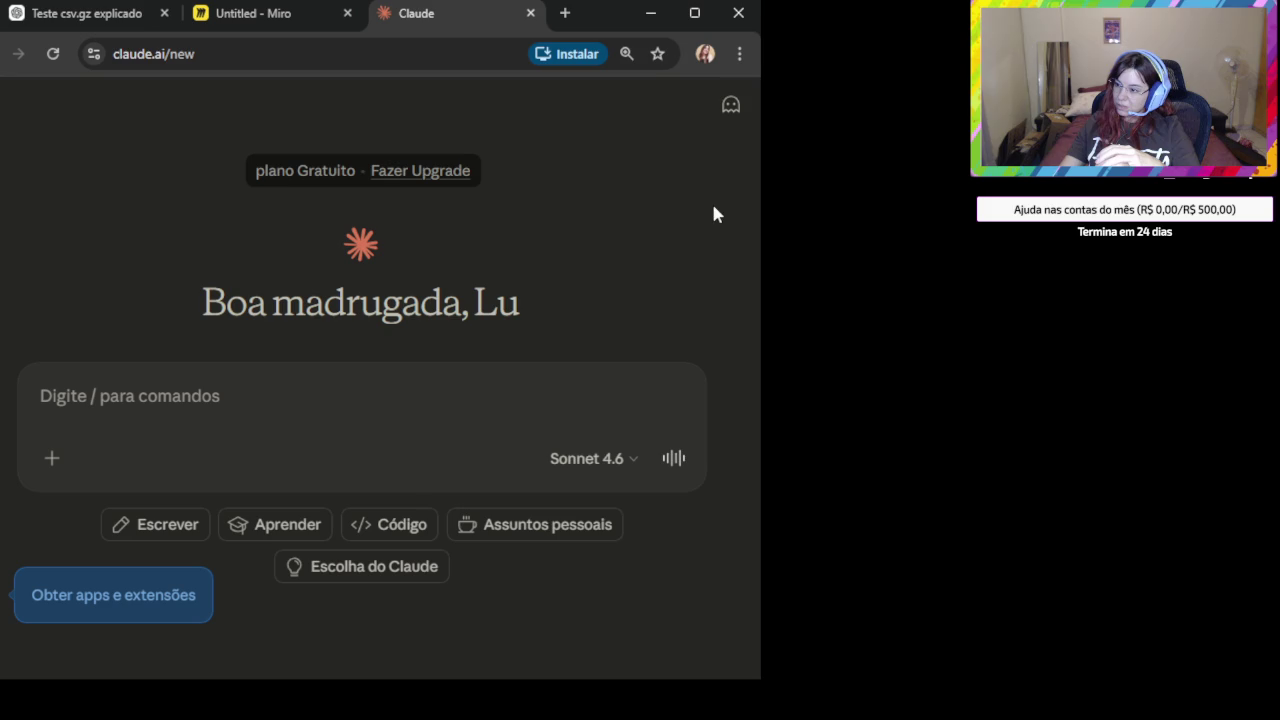
Draft 'Plota um gráfico legal pra mim:' in Claude with the Seaborn barplot code pasted below.
left_click(246, 15)
left_click(365, 333)
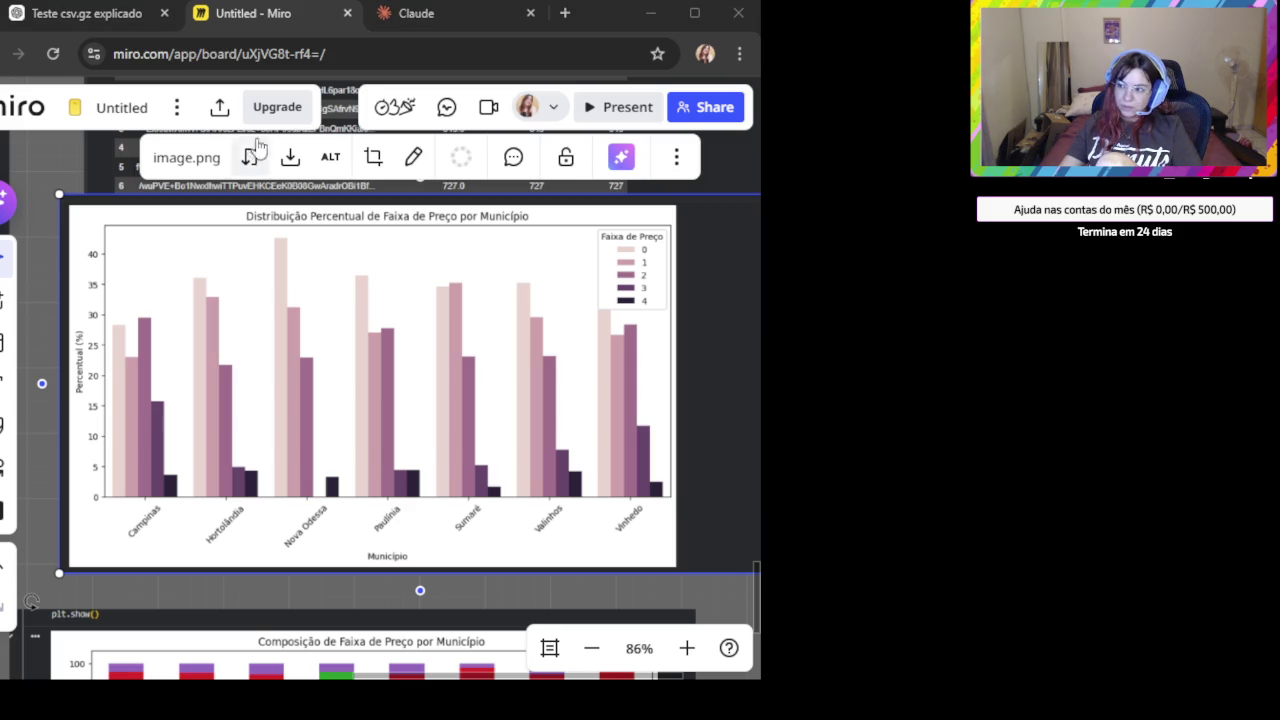
left_click(405, 18)
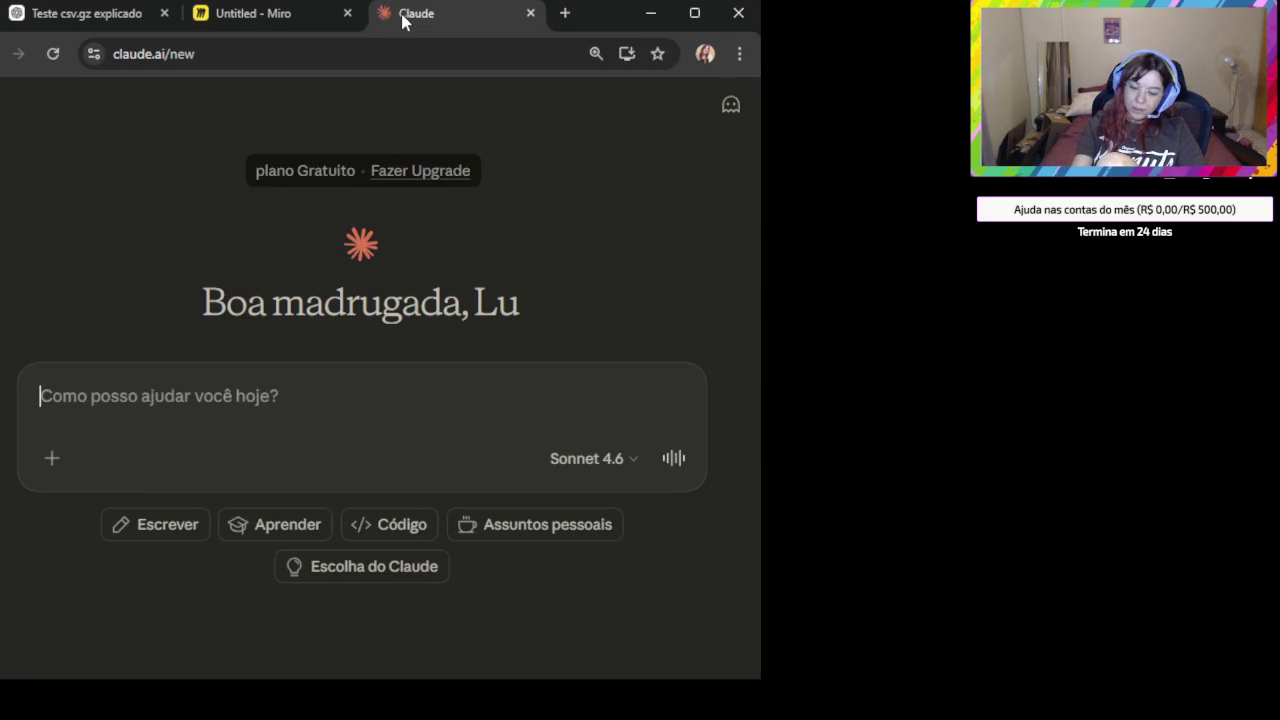
type("Plot ")
type("um")
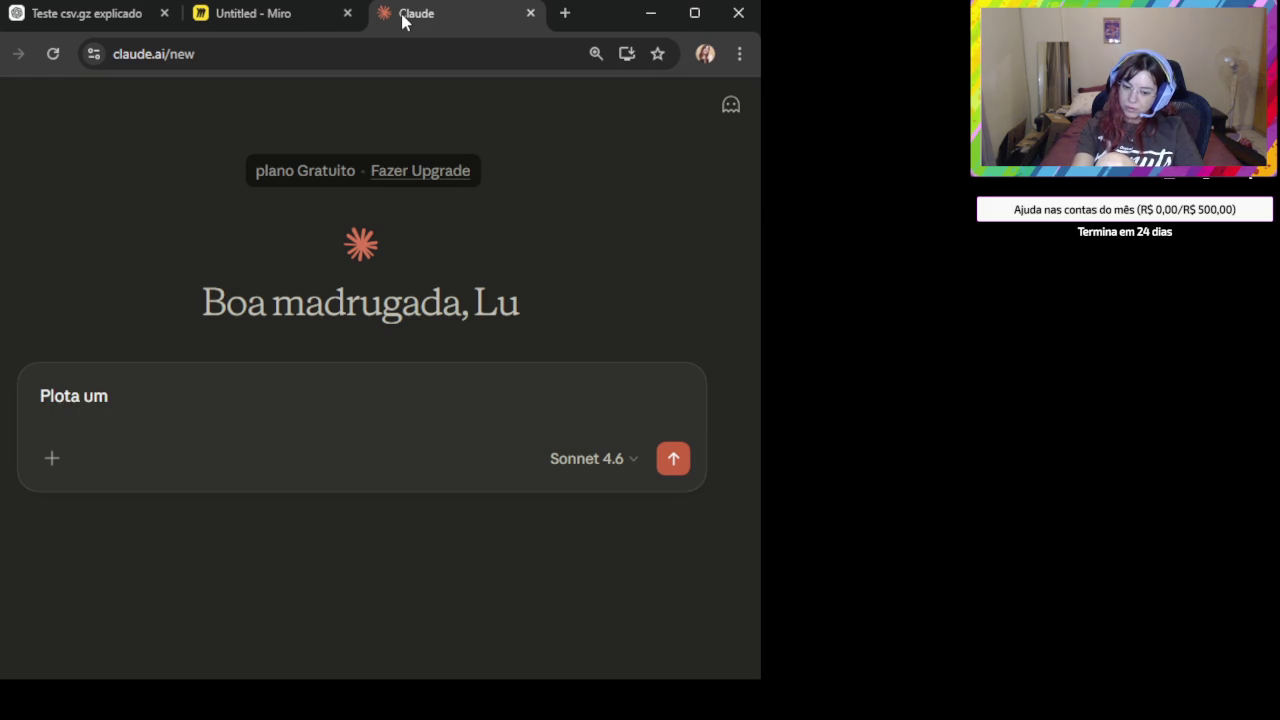
type(" fráfico legal pra m")
type(">>")
key("BackSpace")
key("BackSpace")
type(":")
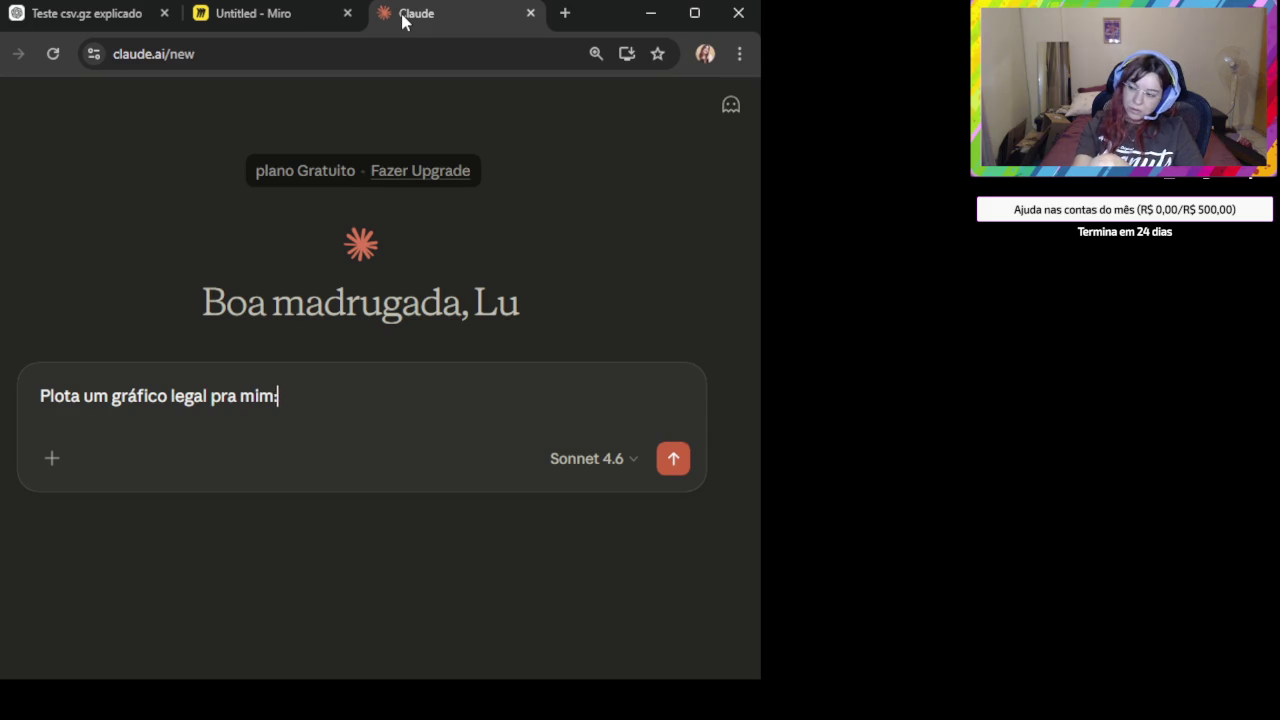
key("shift+Return")
key("shift+Return")
key("ctrl+v")
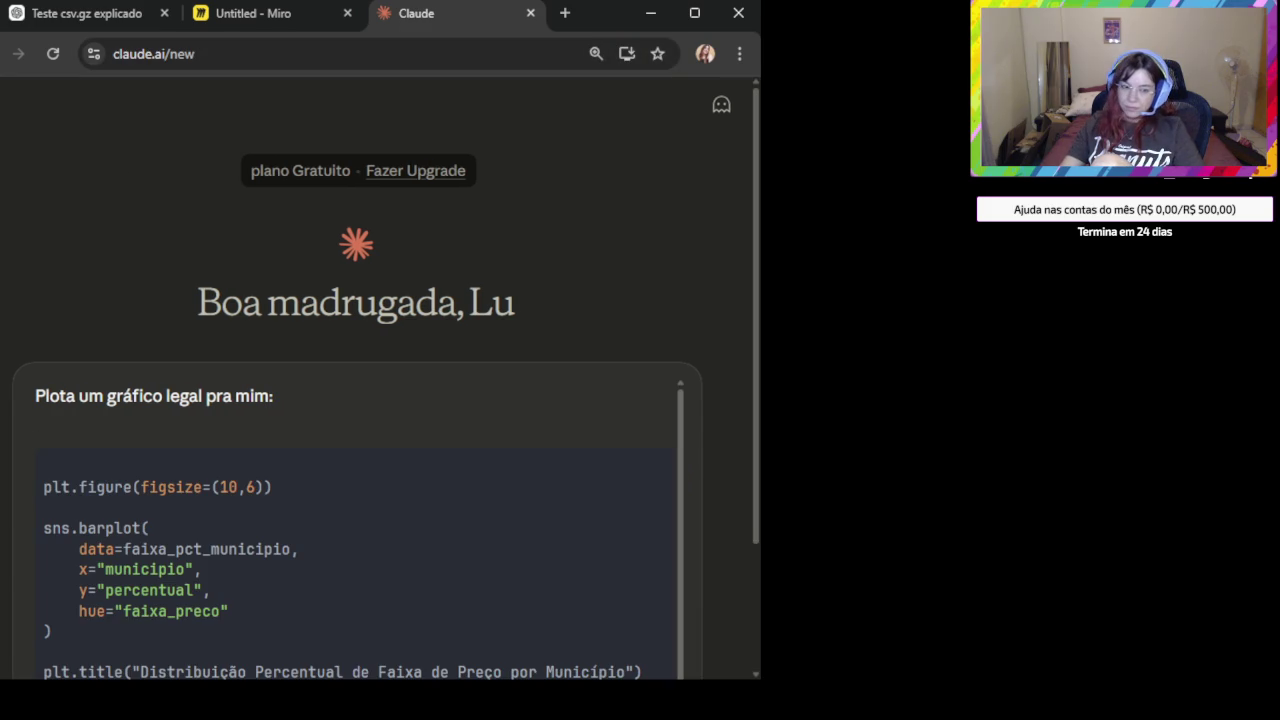
left_click(90, 14)
Scroll ChatGPT up to the 'Quantidade por faixa dentro de cada município' faixa_por_municipio query.
scroll(449, 363, "up", 1)
scroll(429, 434, "up", 5)
scroll(427, 423, "up", 2)
scroll(430, 436, "up", 3)
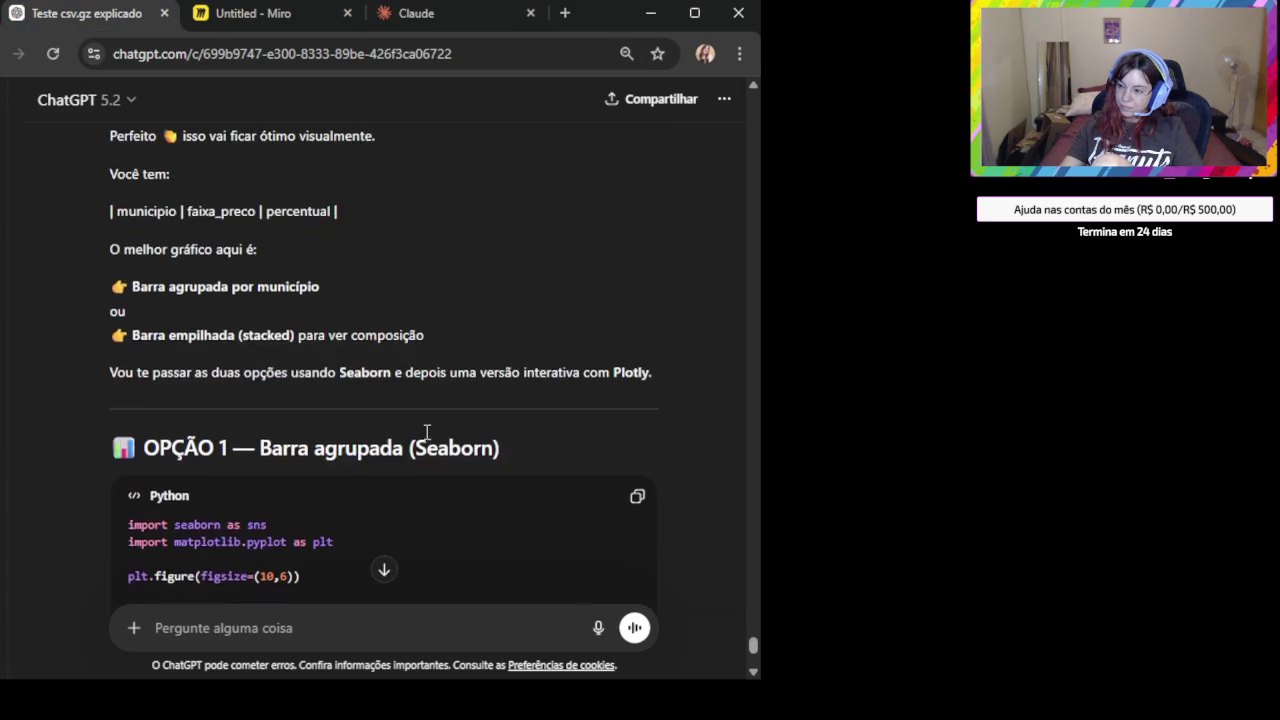
scroll(426, 430, "up", 1)
double_click(170, 464)
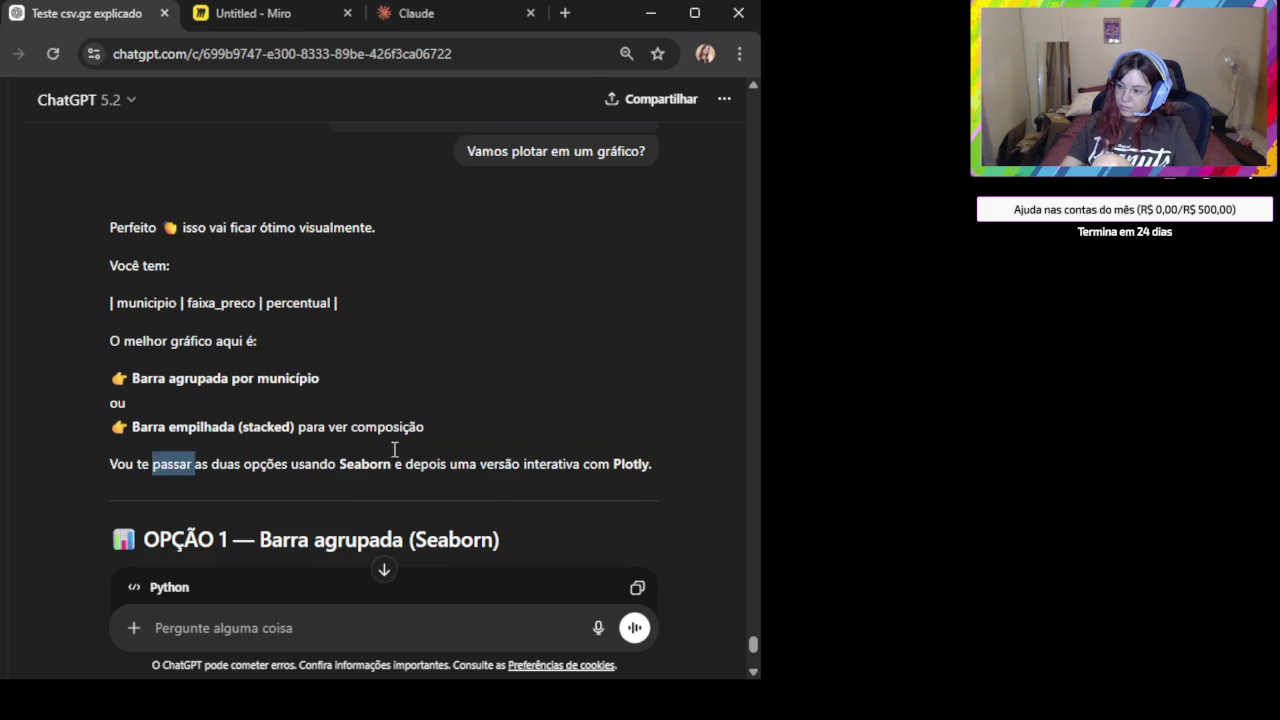
scroll(440, 396, "up", 3)
scroll(420, 400, "up", 2)
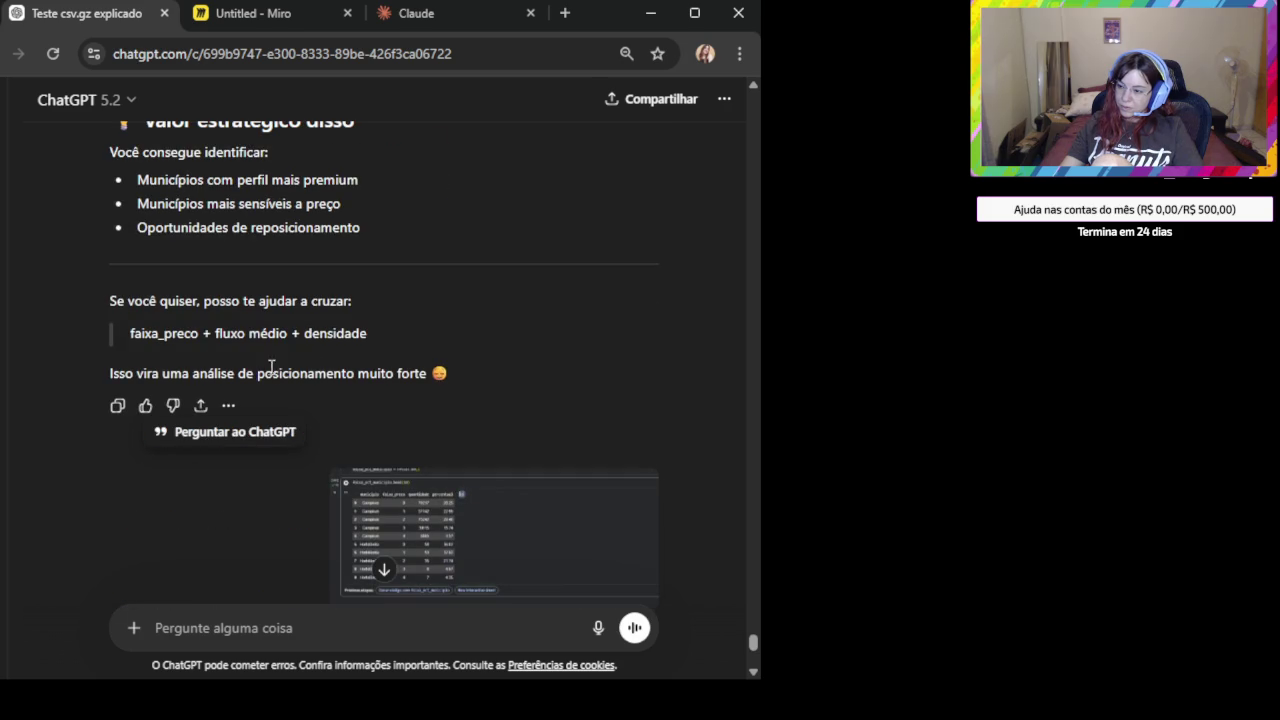
scroll(380, 405, "down", 1)
scroll(420, 415, "down", 2)
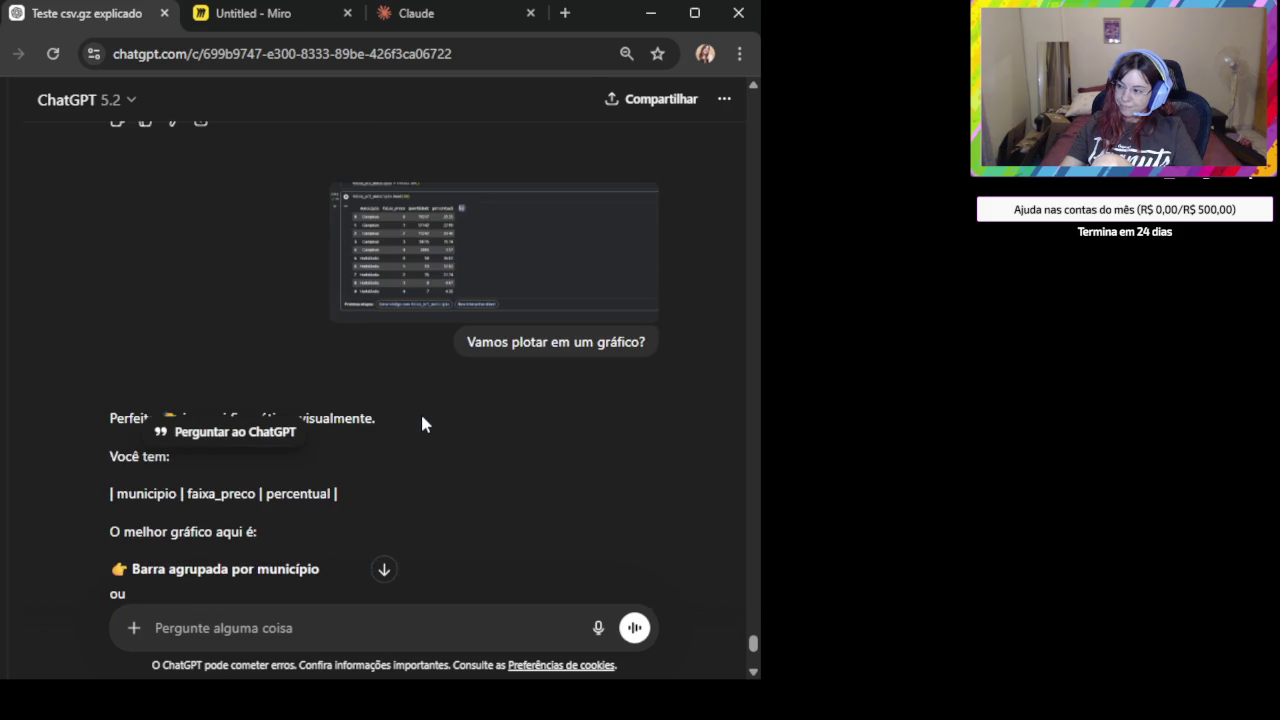
scroll(420, 412, "down", 2)
left_click(487, 298)
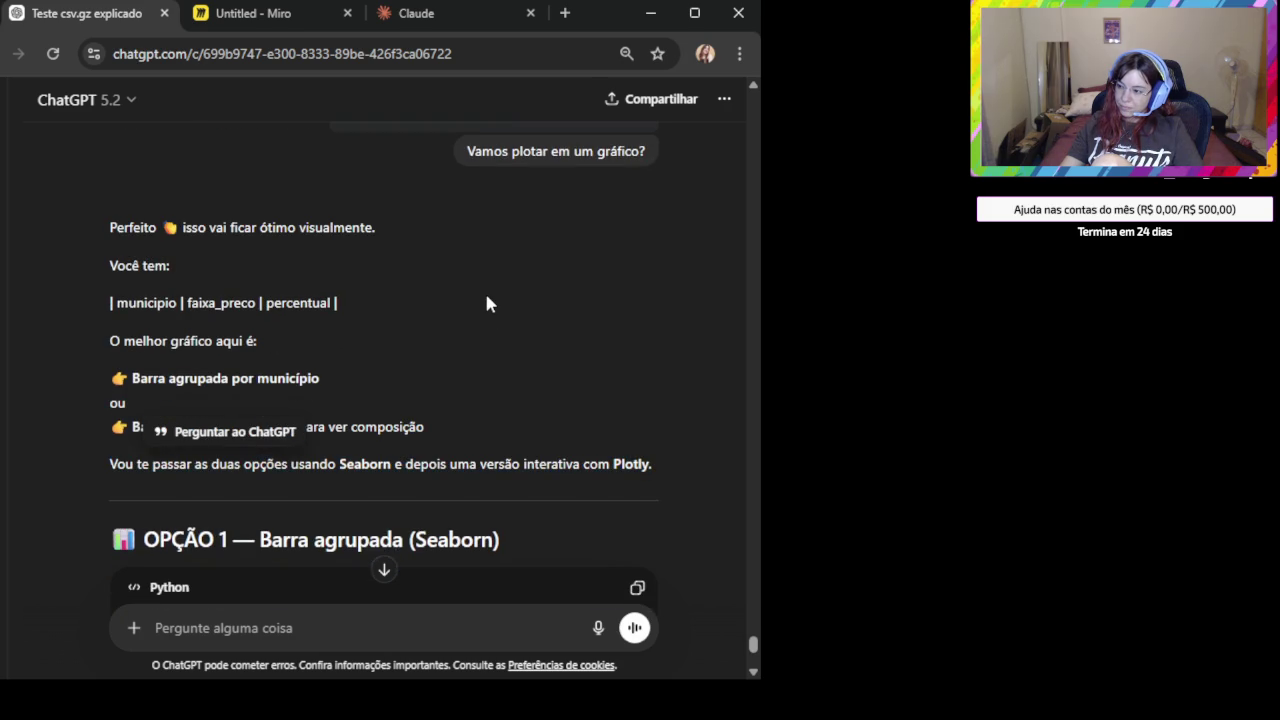
scroll(495, 320, "up", 3)
scroll(515, 355, "up", 3)
scroll(520, 380, "up", 2)
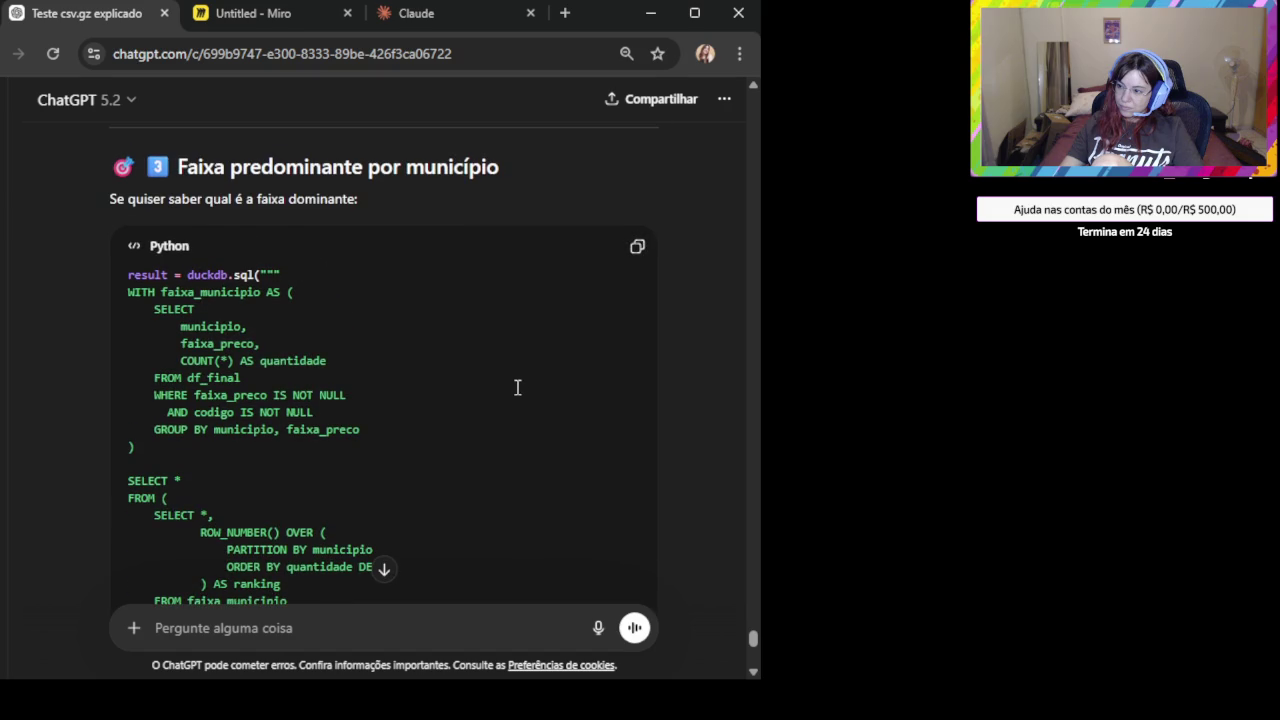
scroll(372, 297, "up", 2)
scroll(437, 391, "up", 2)
scroll(446, 412, "up", 3)
scroll(446, 412, "up", 3)
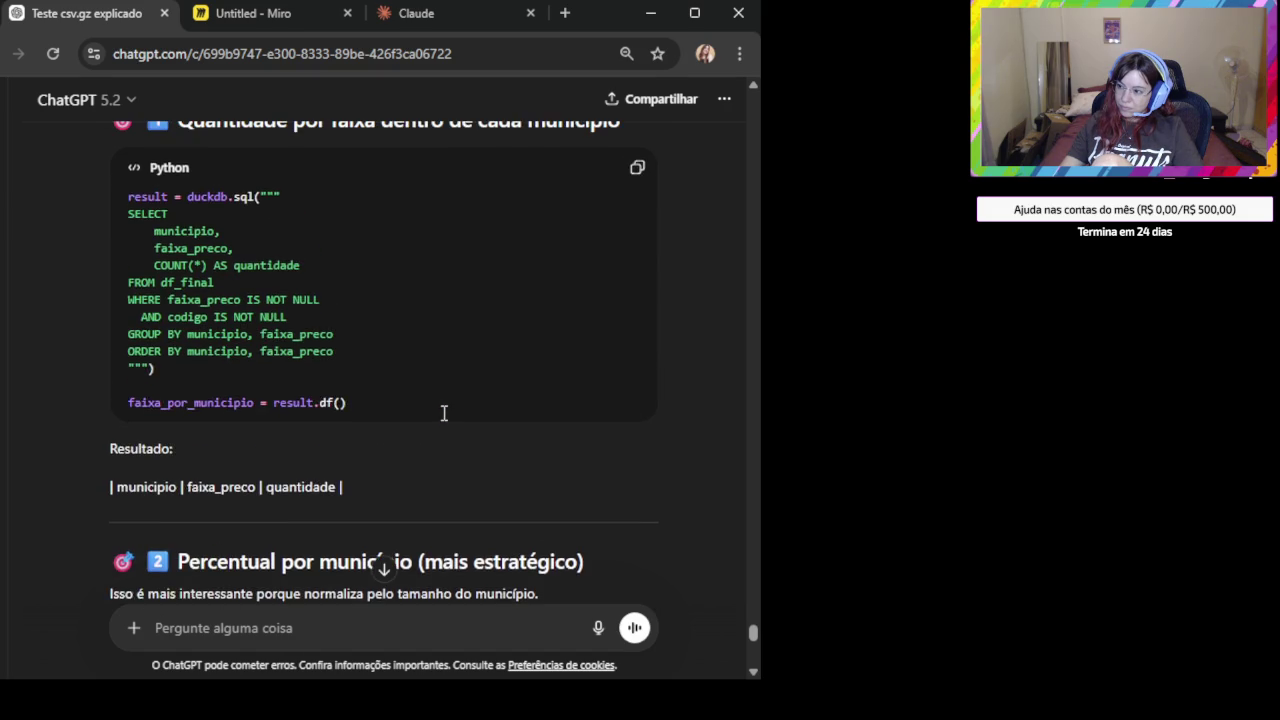
scroll(443, 412, "up", 2)
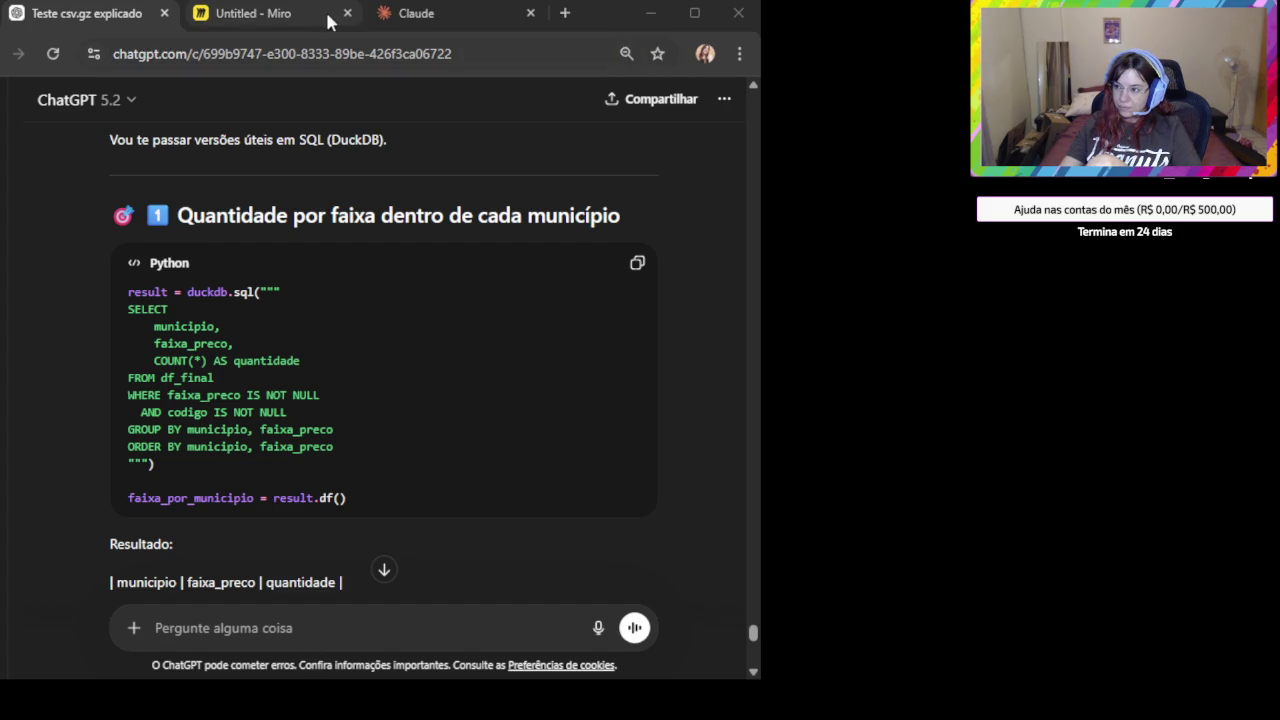
left_click(413, 12)
Zoom out to review the Claude draft and undo the Seaborn code paste.
scroll(265, 535, "down", 2)
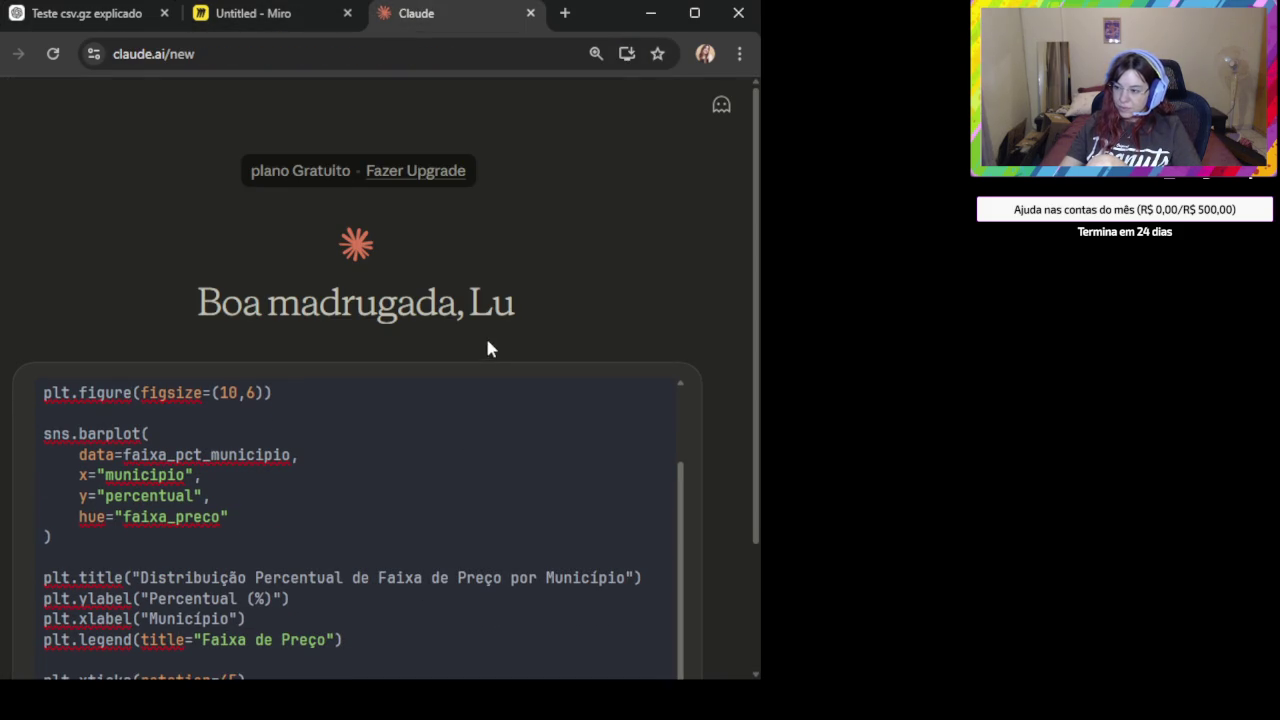
key("ctrl+minus")
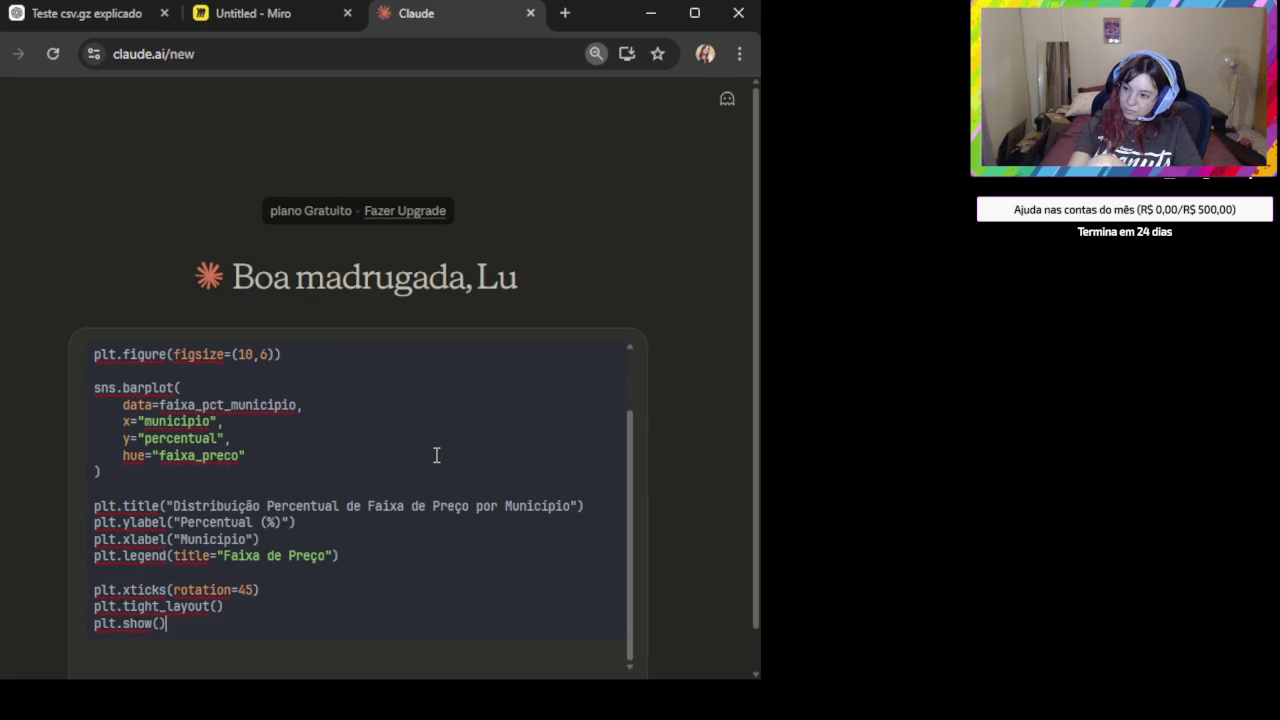
scroll(443, 526, "down", 1)
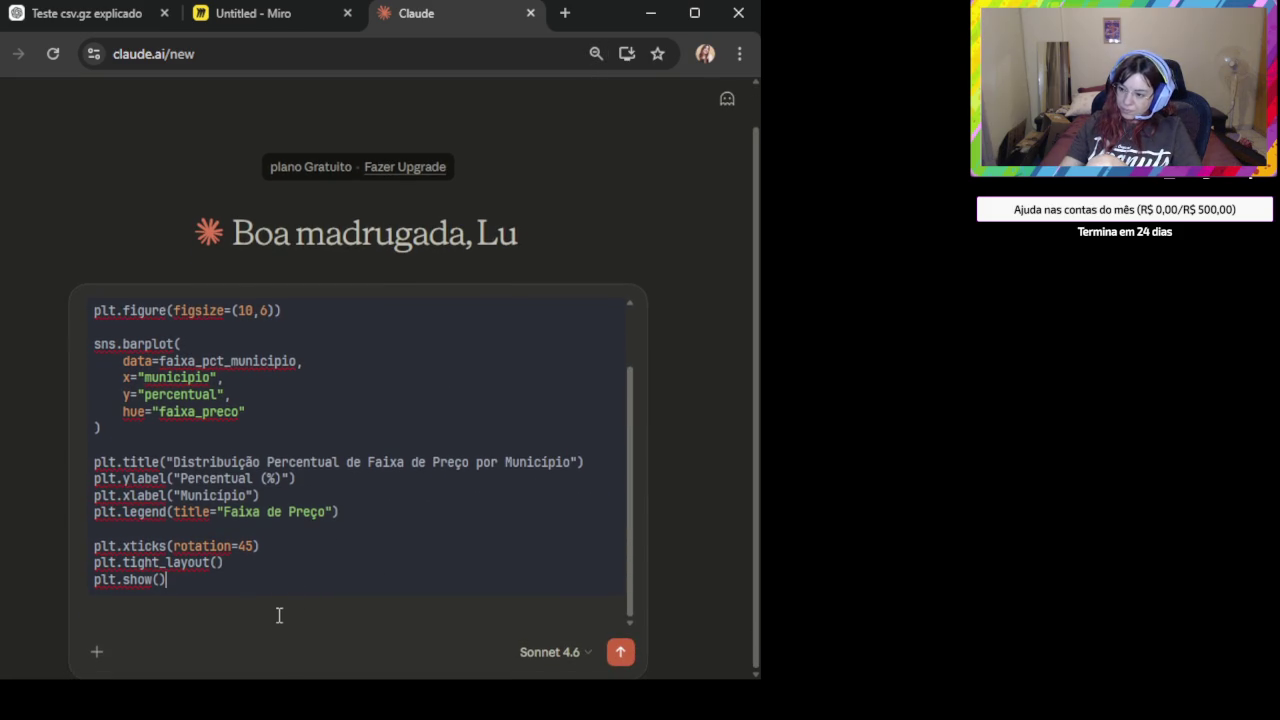
key("shift+Return")
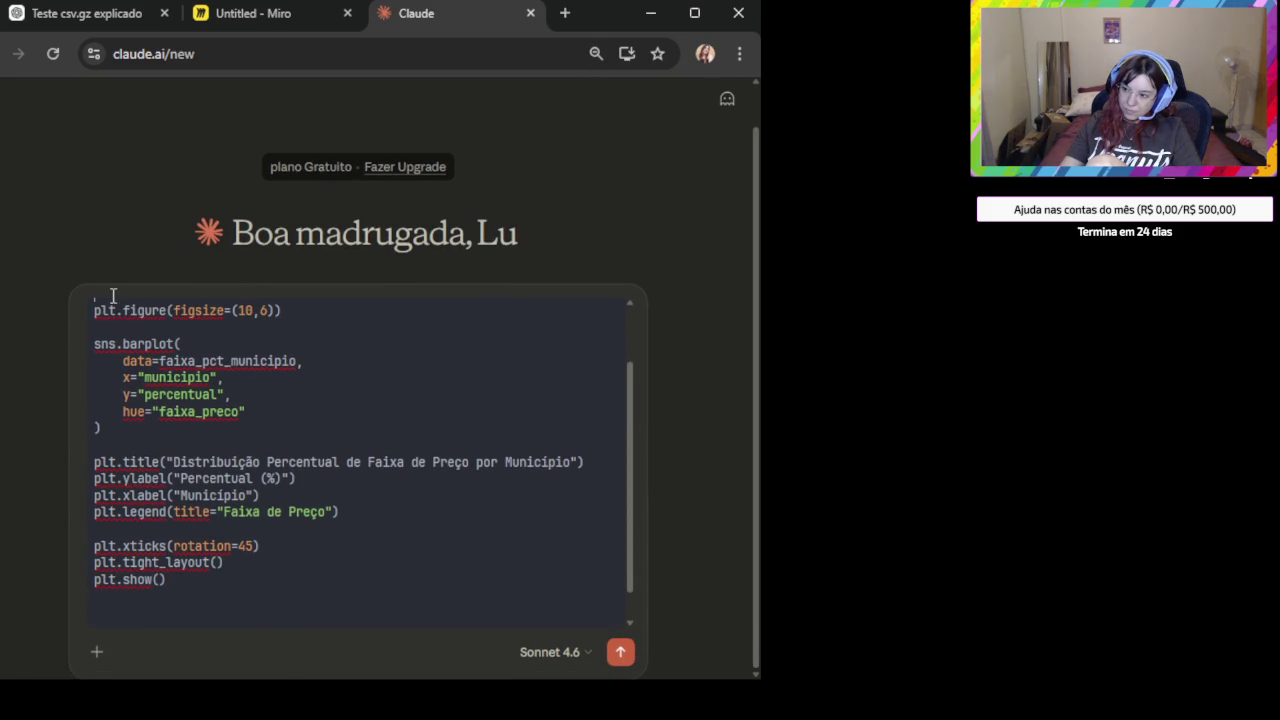
key("ctrl+z")
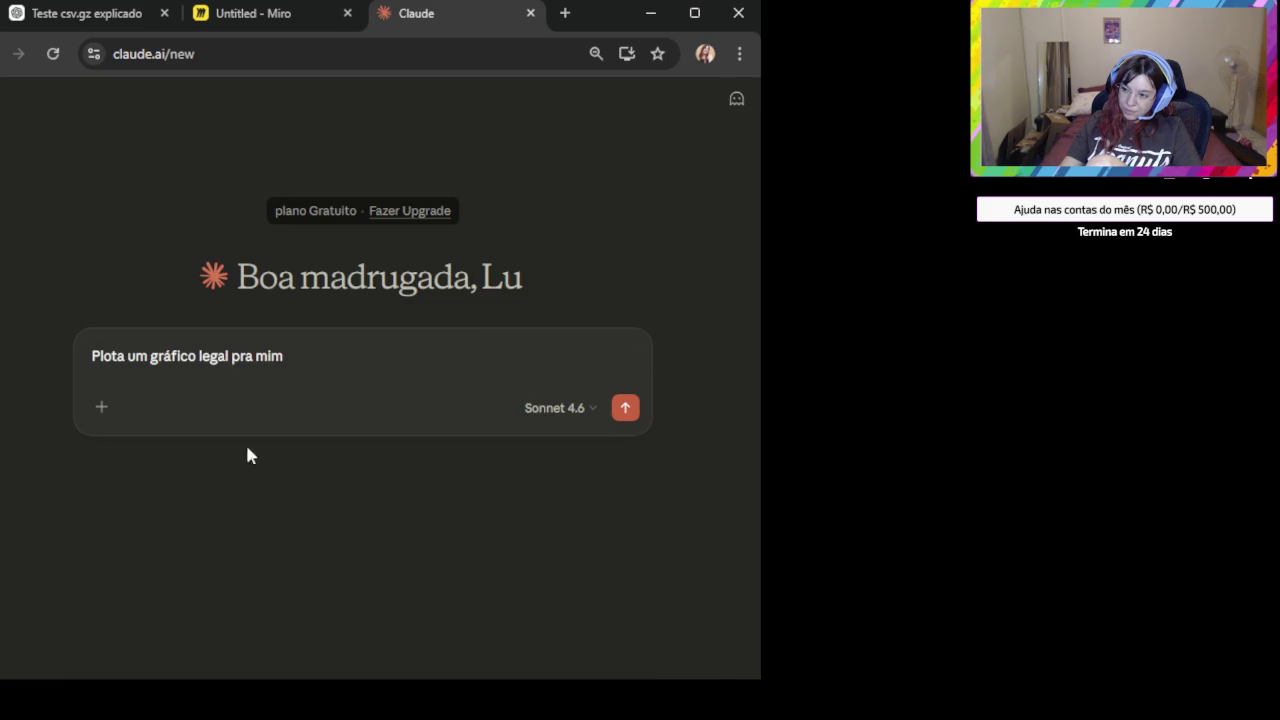
Paste the DuckDB percentage-by-municipality query under the request and send it to Claude.
key("shift+Return")
key("ctrl+v")
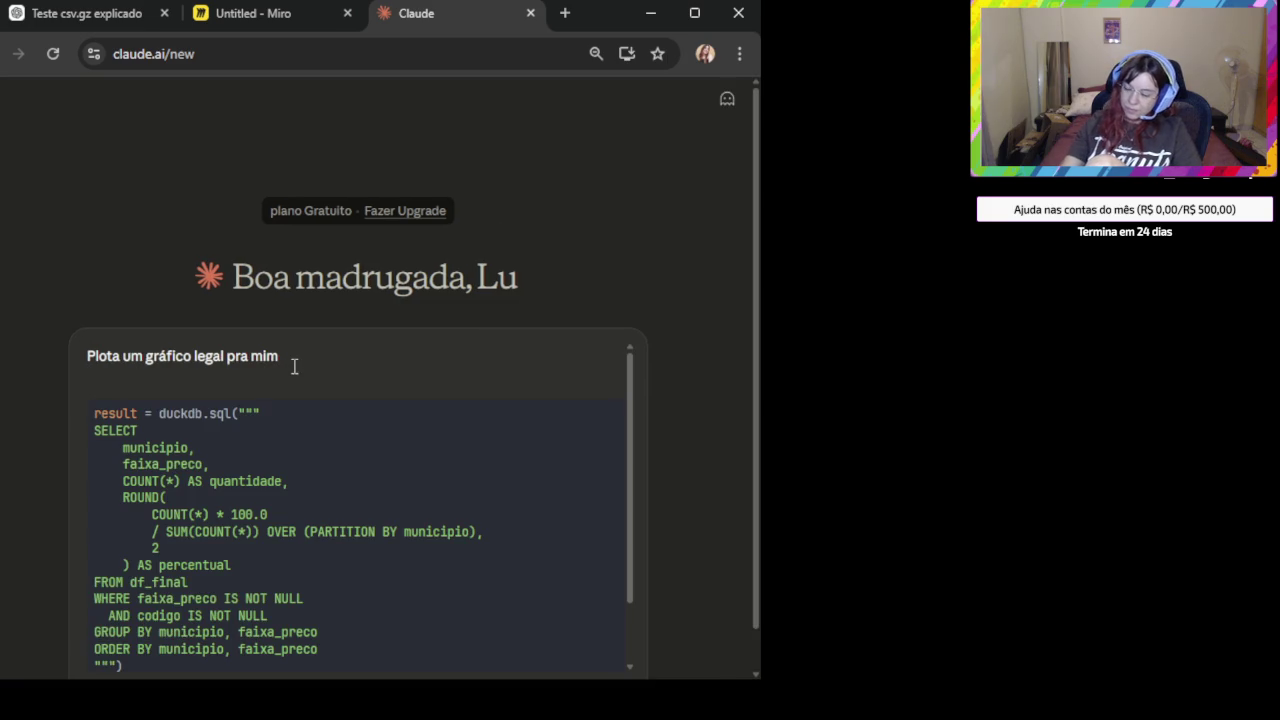
scroll(320, 375, "up", 2)
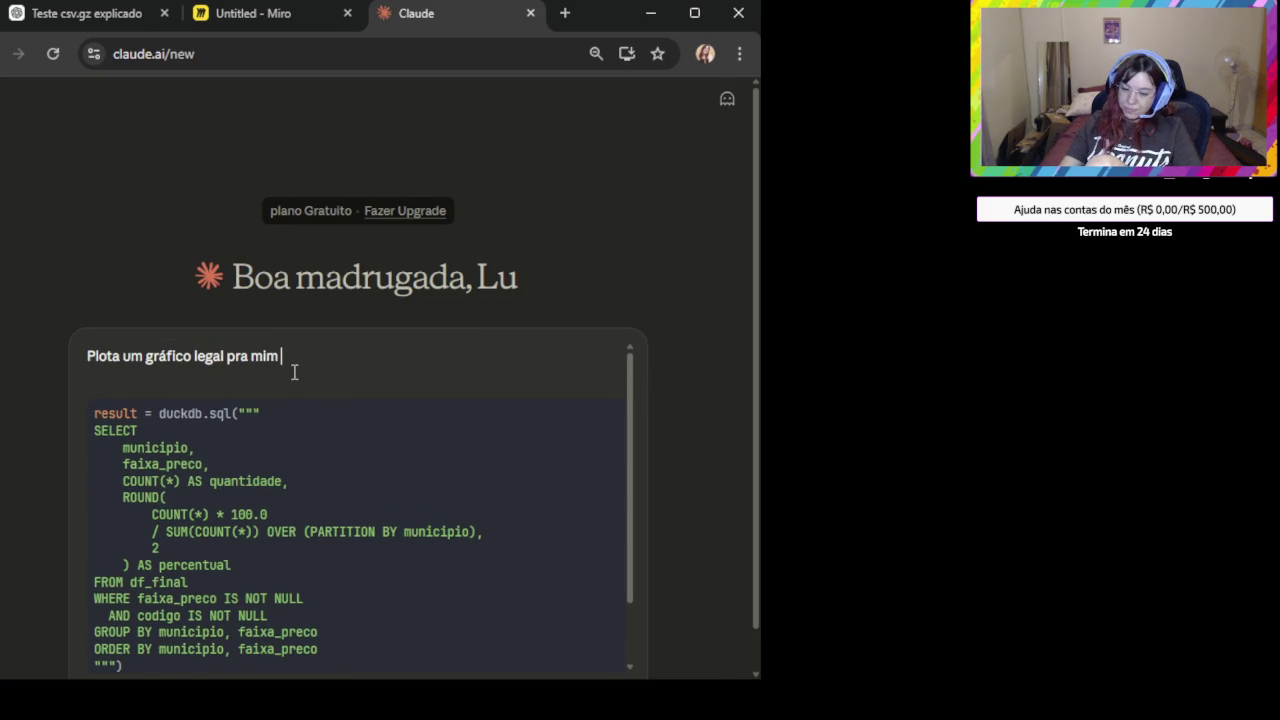
type("usando")
key("BackSpace")
key("BackSpace")
key("BackSpace")
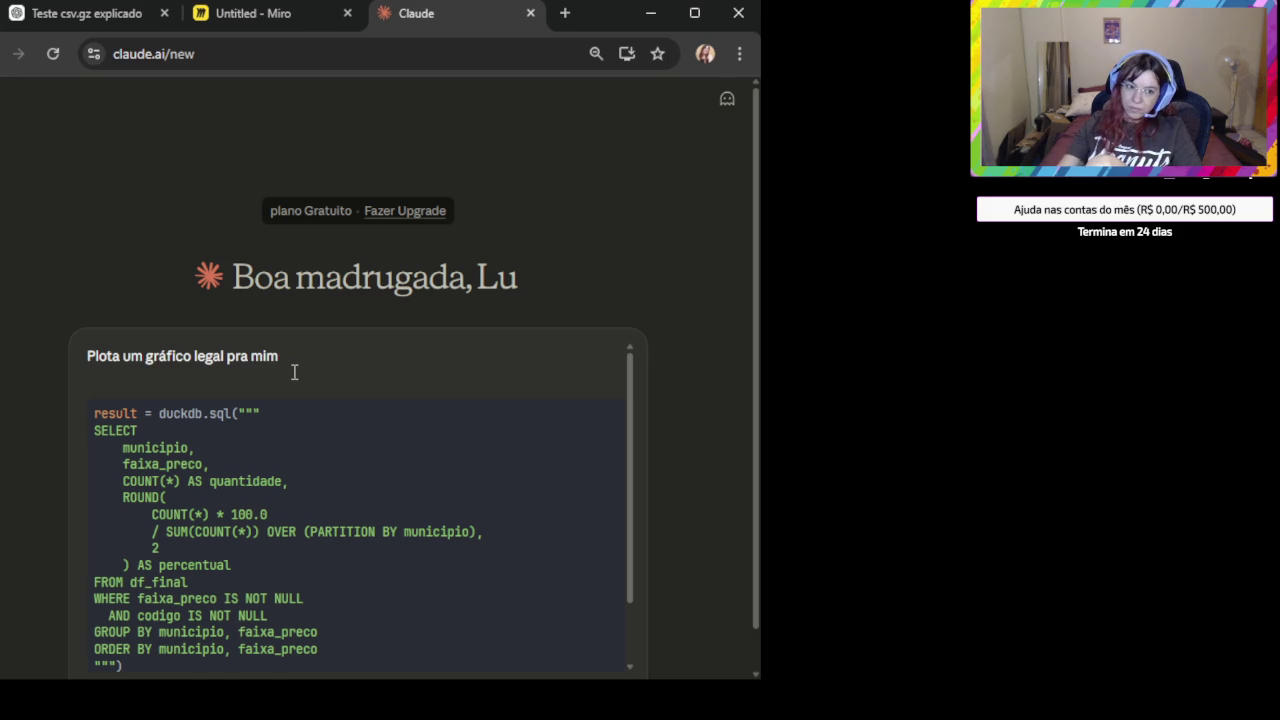
key("Return")
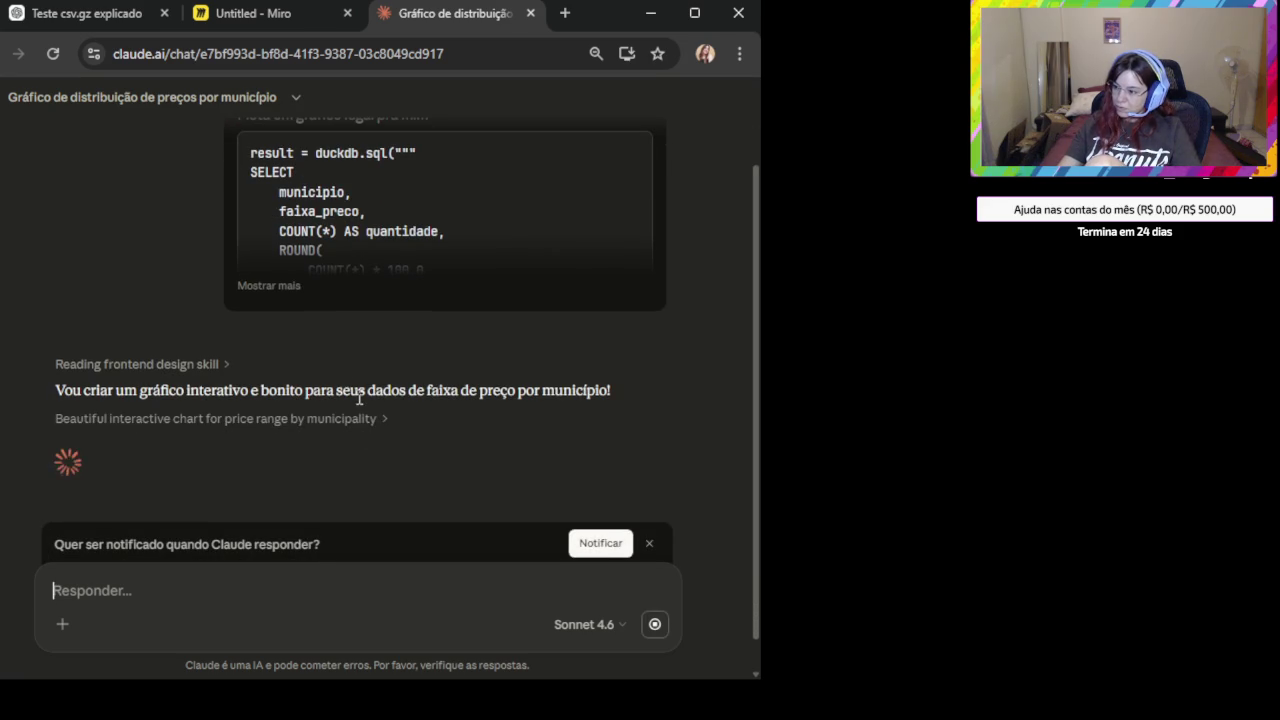
left_click(653, 544)
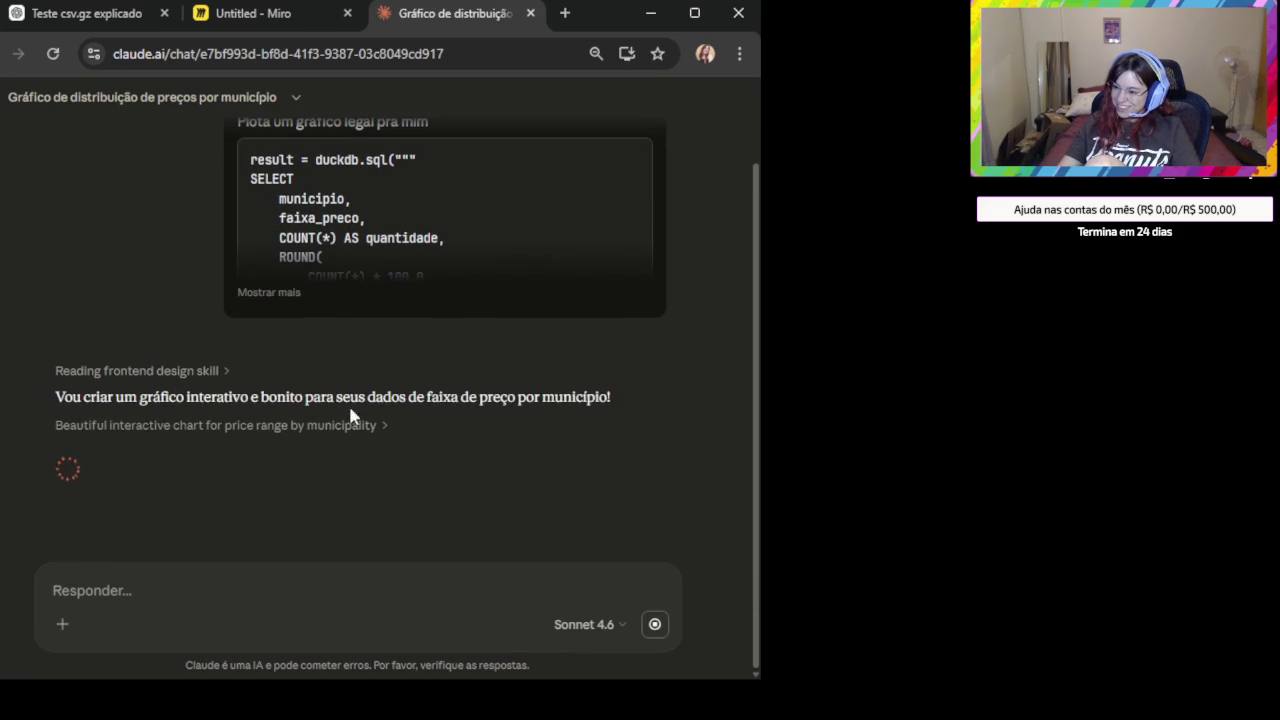
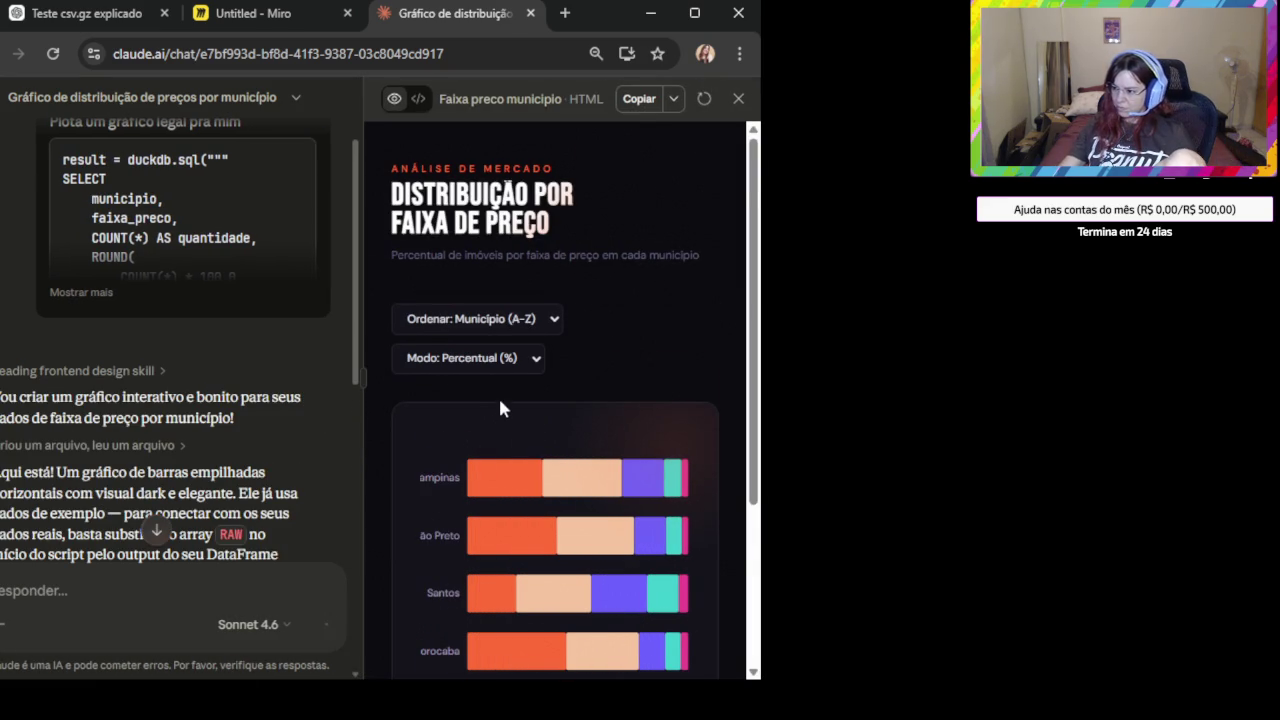
After reviewing the price-range chart, ask Claude 'Pode colocar cores menos fortes?'.
scroll(565, 420, "down", 2)
scroll(610, 415, "down", 2)
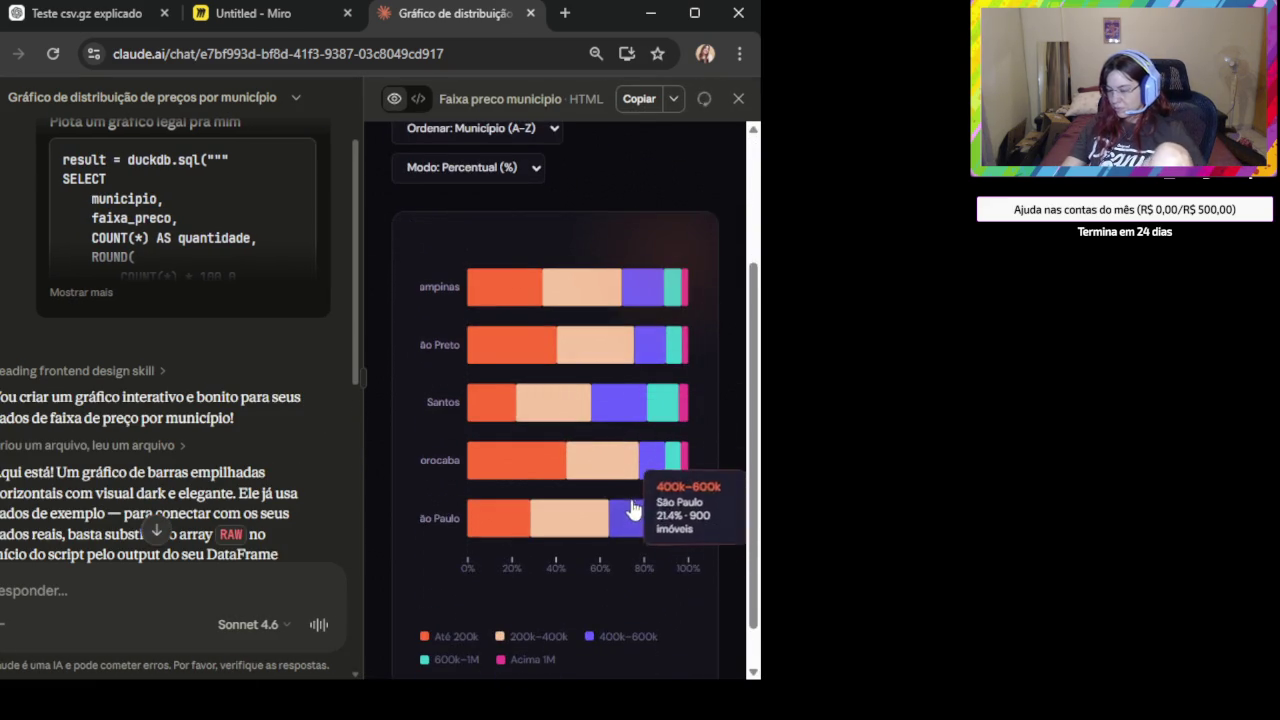
scroll(640, 500, "down", 1)
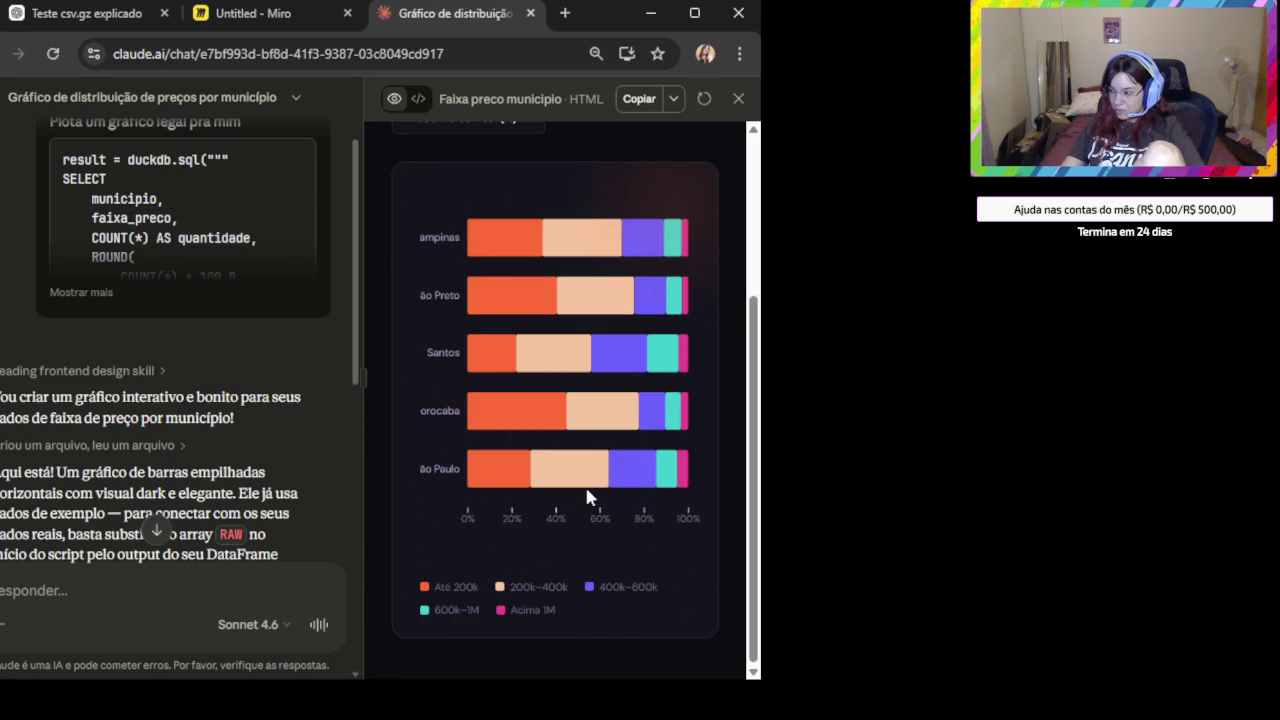
scroll(207, 435, "down", 3)
scroll(206, 451, "down", 3)
scroll(206, 478, "down", 1)
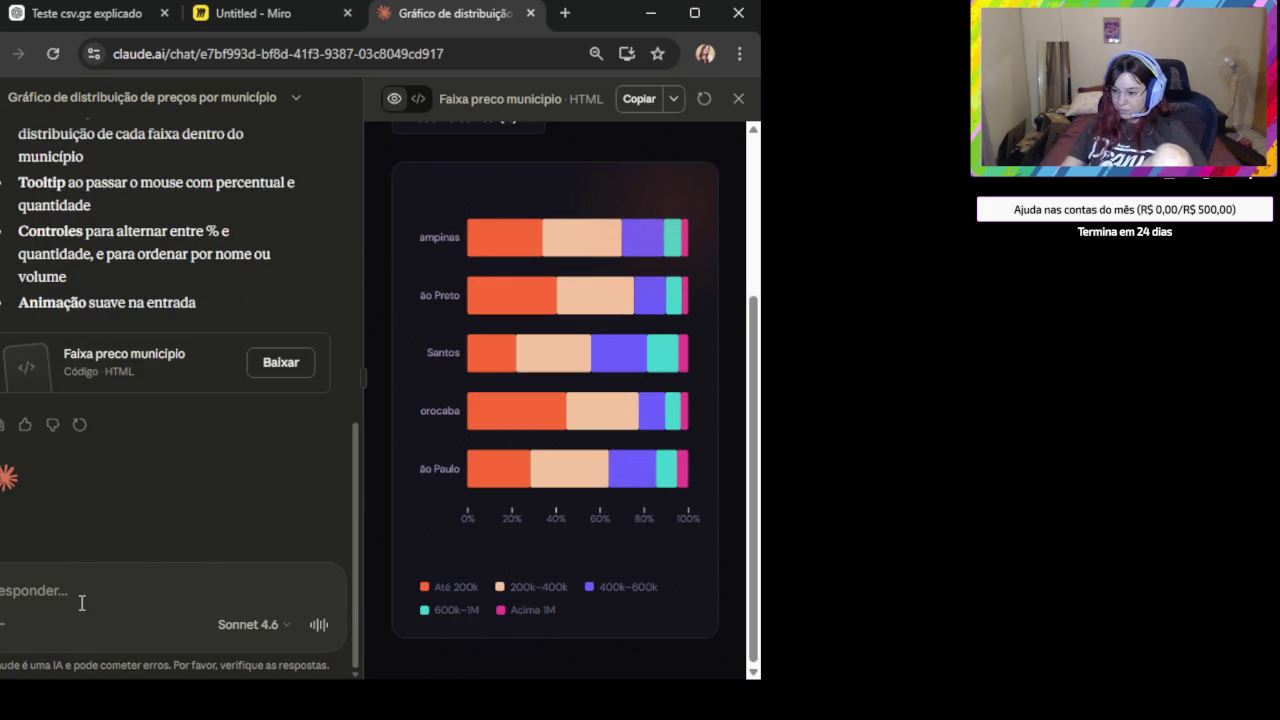
type("Pode c")
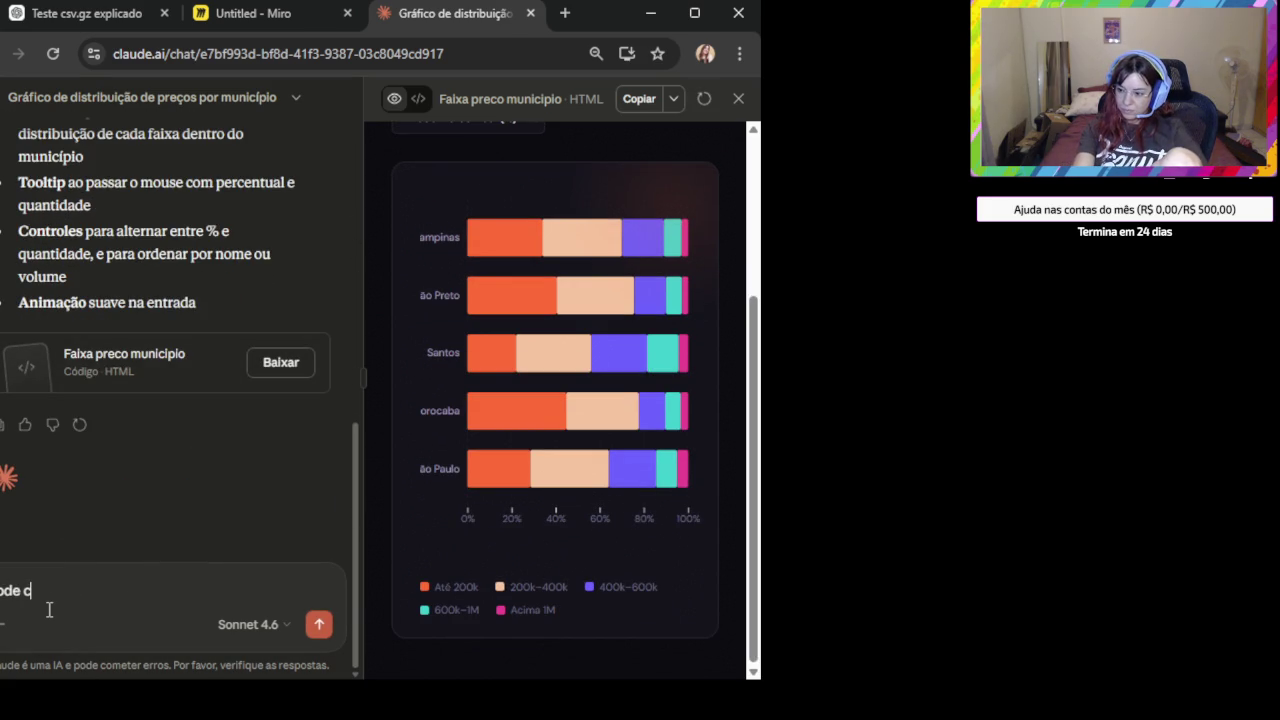
type("cores menos fortes?")
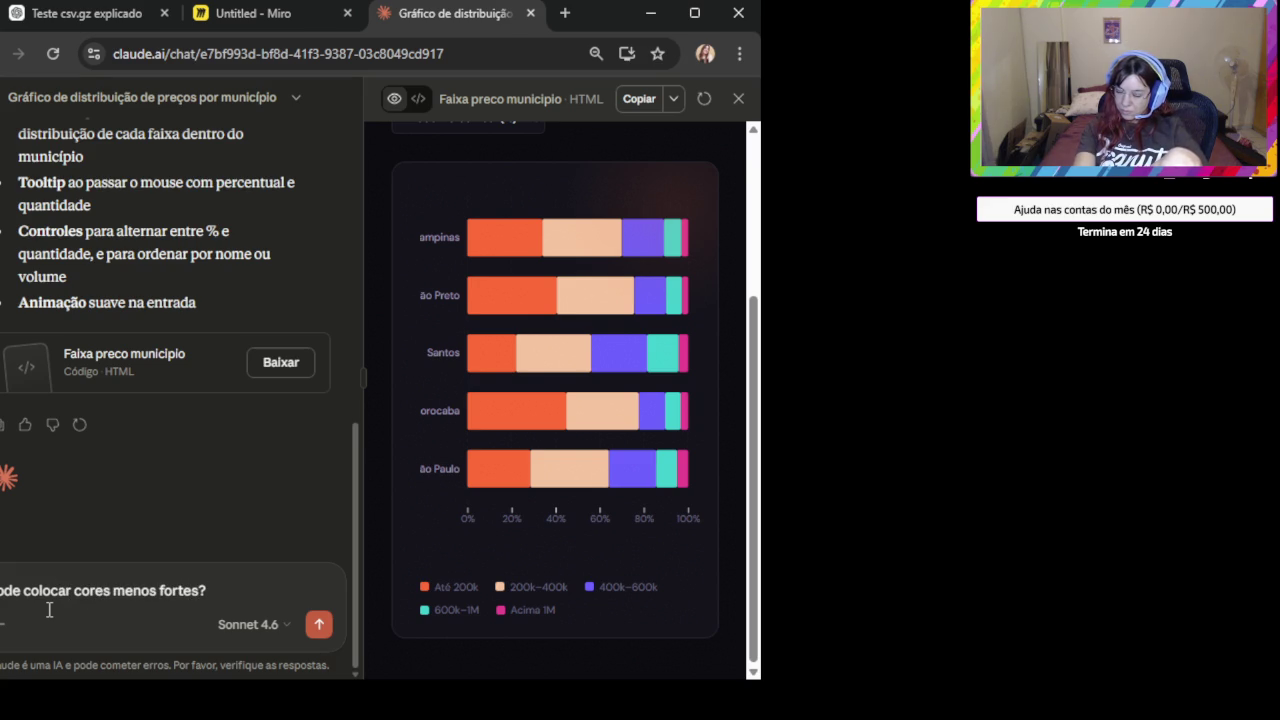
key("Return")
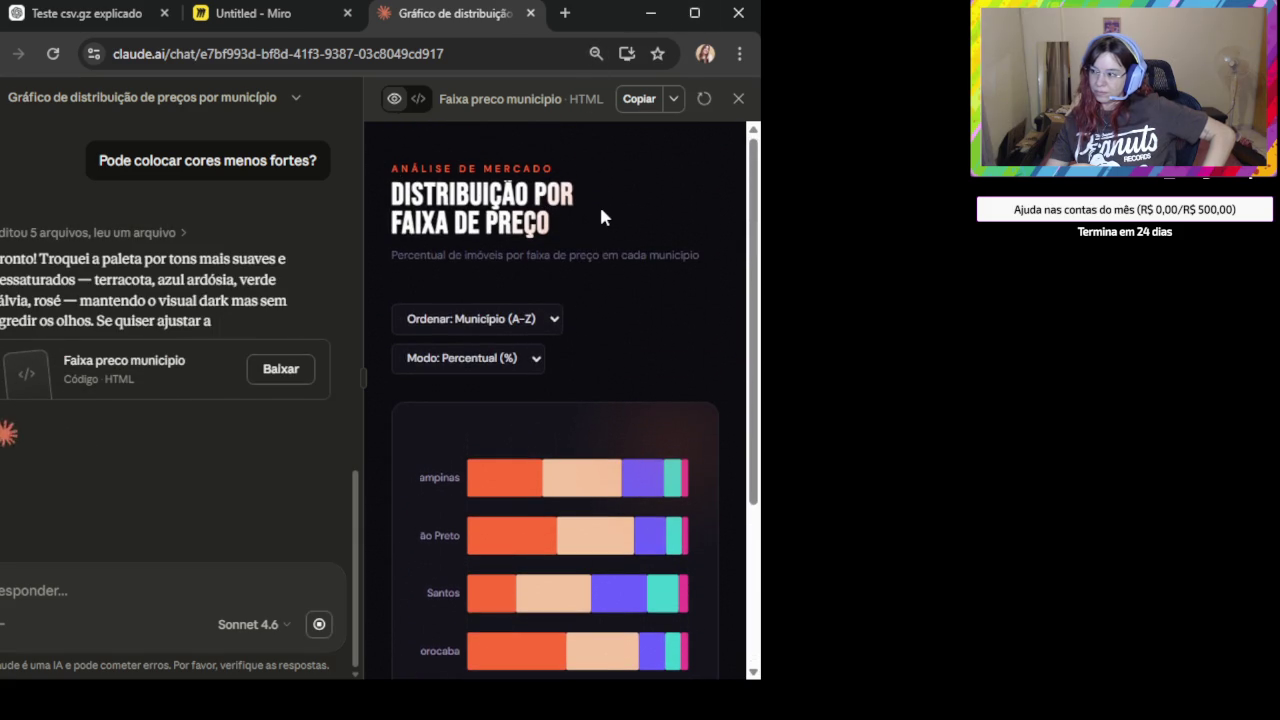
Review the redrawn chart in muted terracotta, beige, slate and sage tones, zoomed out.
key("ctrl+minus")
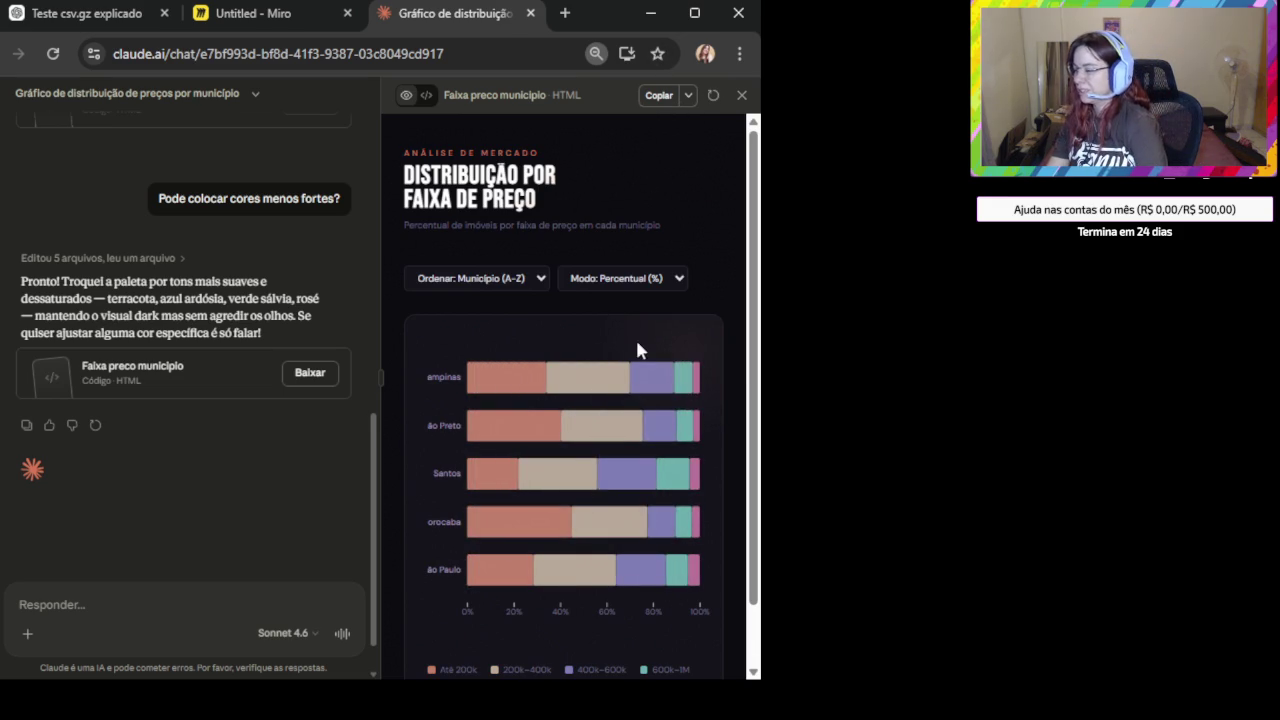
scroll(187, 439, "down", 1)
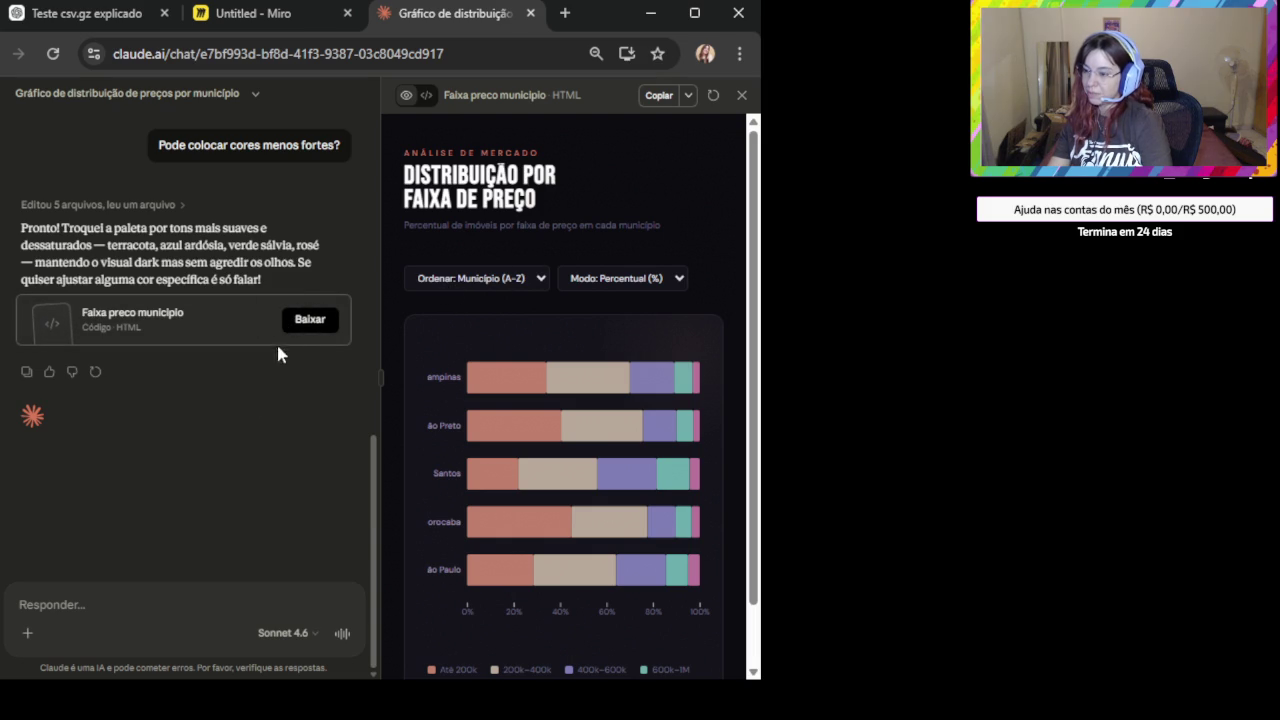
key("alt+Tab")
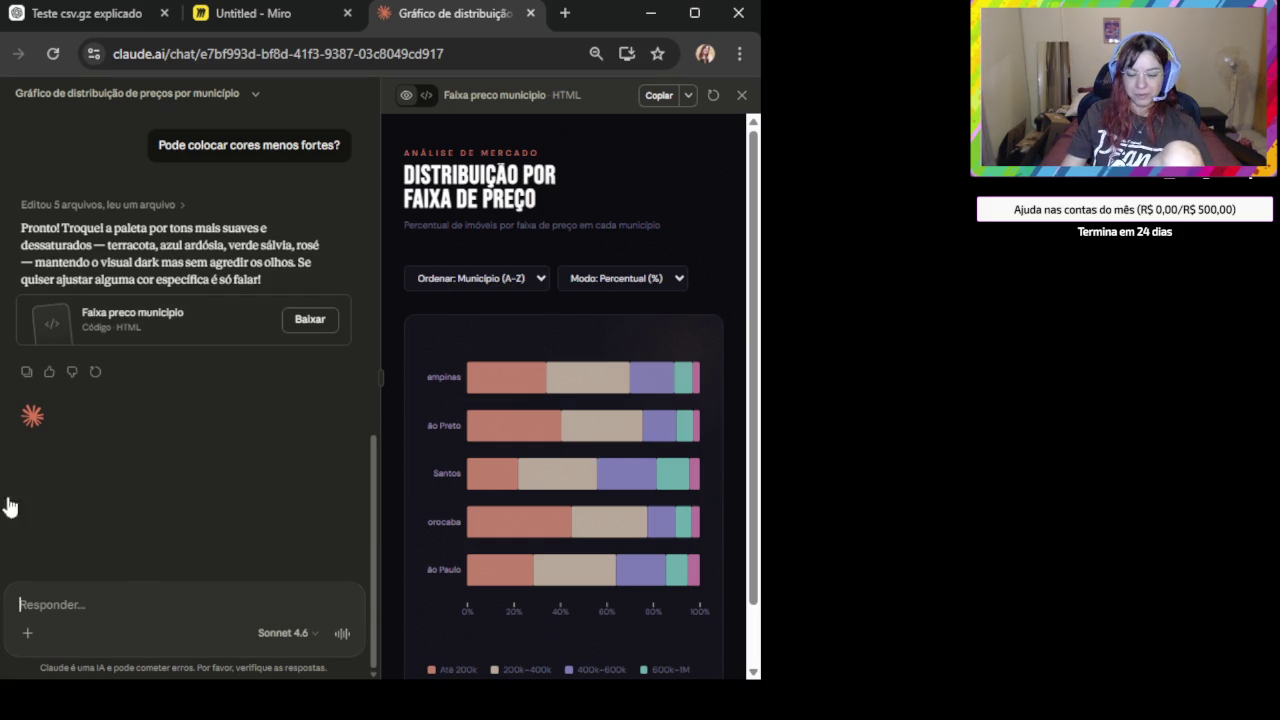
Tell Claude you're using Colab and want matplotlib or seaborn, then copy the suggested print command.
left_click(98, 603)
type("é pra fa")
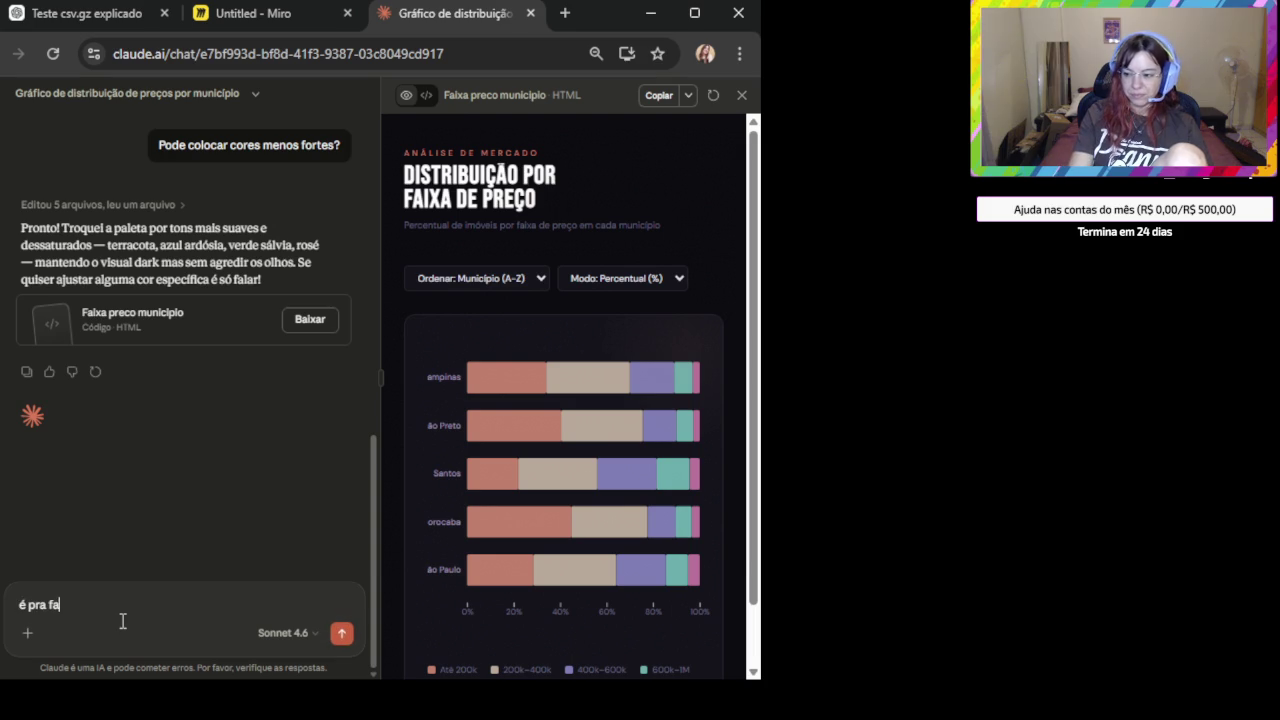
key("BackSpace")
key("BackSpace")
key("BackSpace")
key("BackSpace")
key("BackSpace")
key("BackSpace")
type("Estou usando o co")
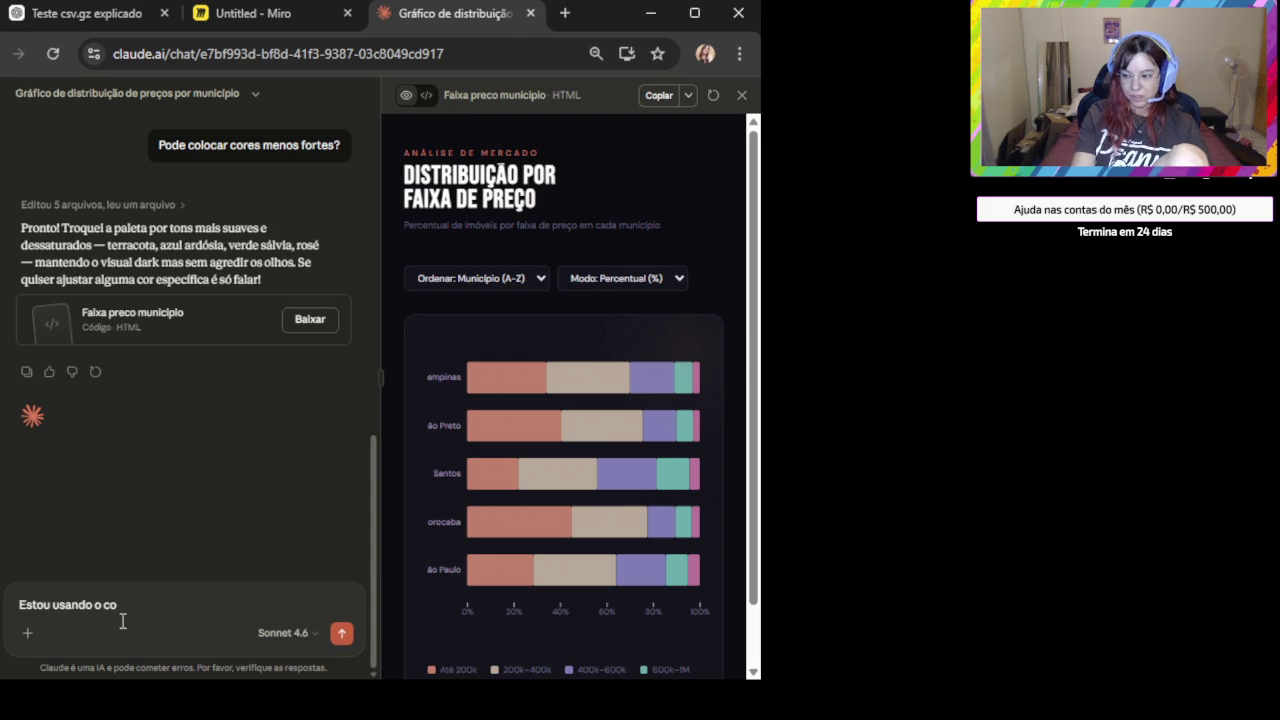
type("lab, quero ")
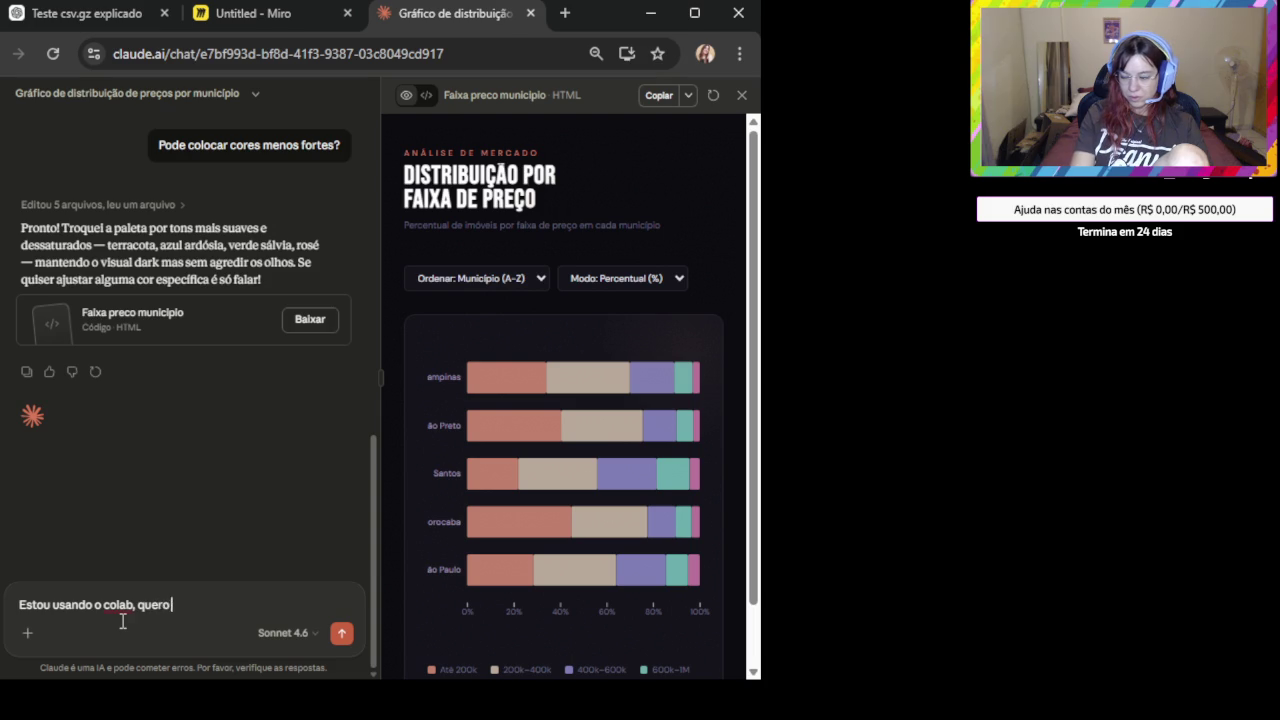
type("fazer utilizando")
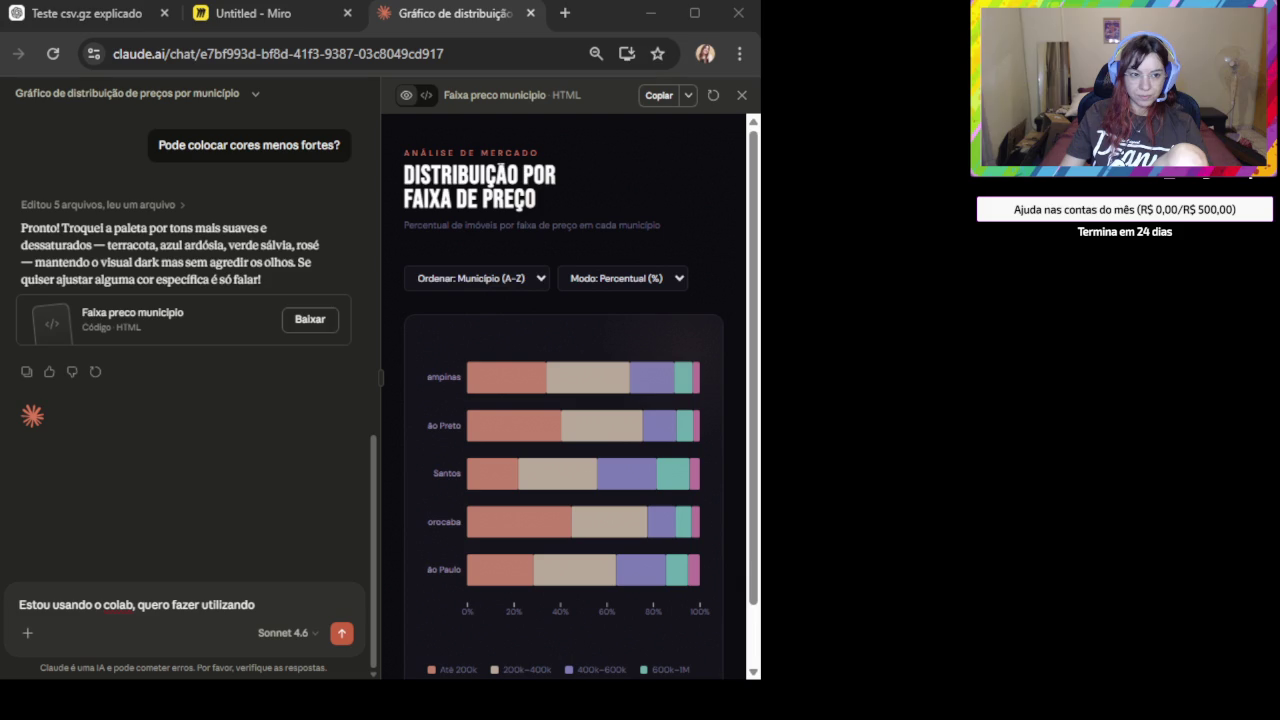
left_click(282, 596)
type("matplotlib")
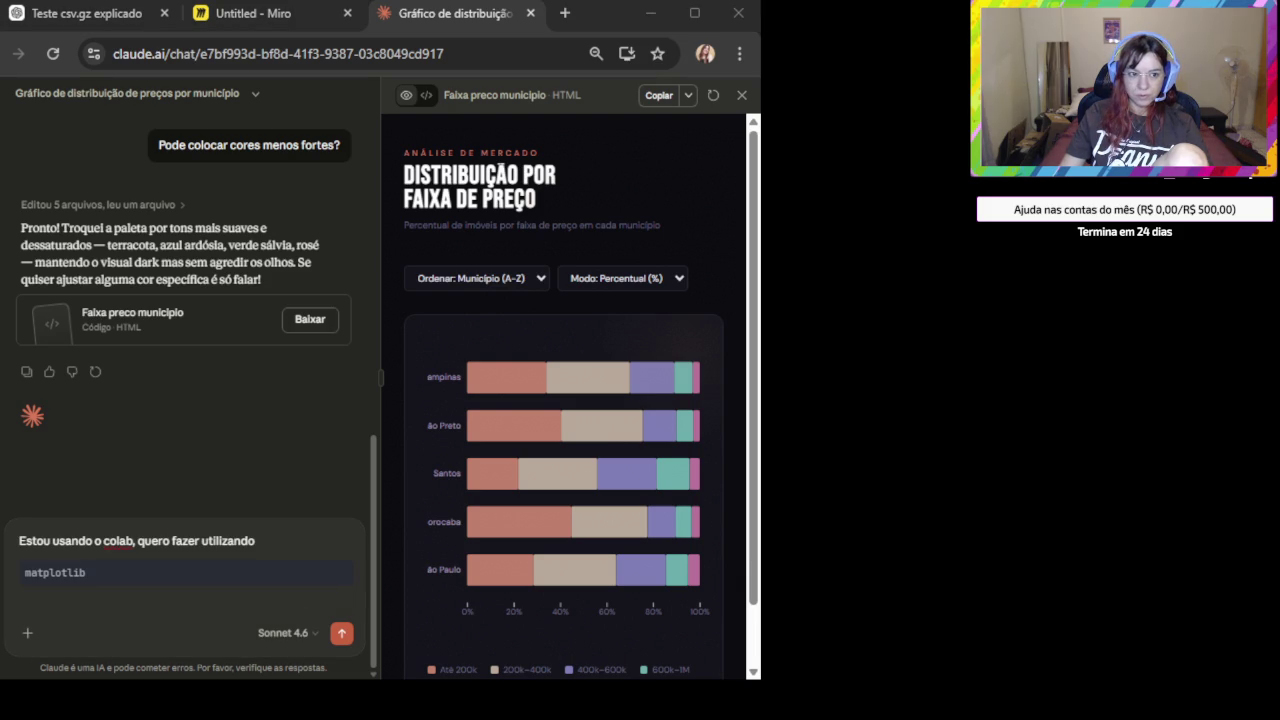
left_click(150, 572)
type("ou seaborn")
key("Return")
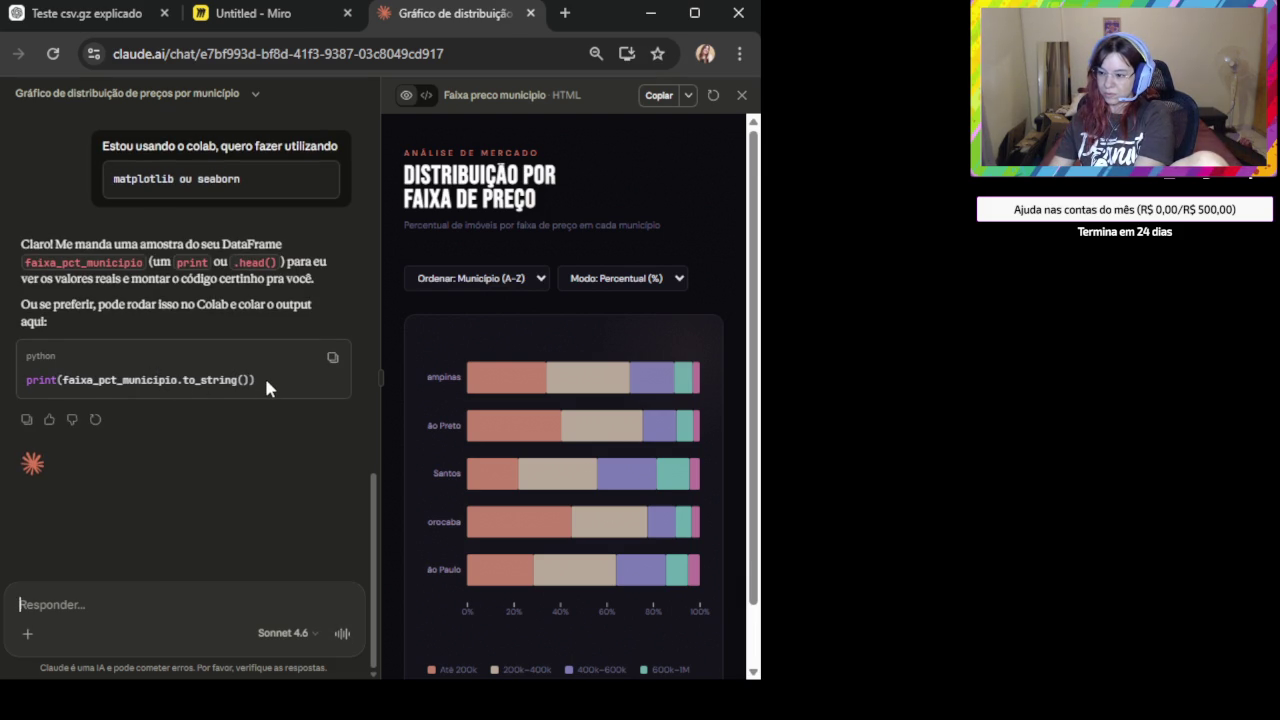
left_click(332, 357)
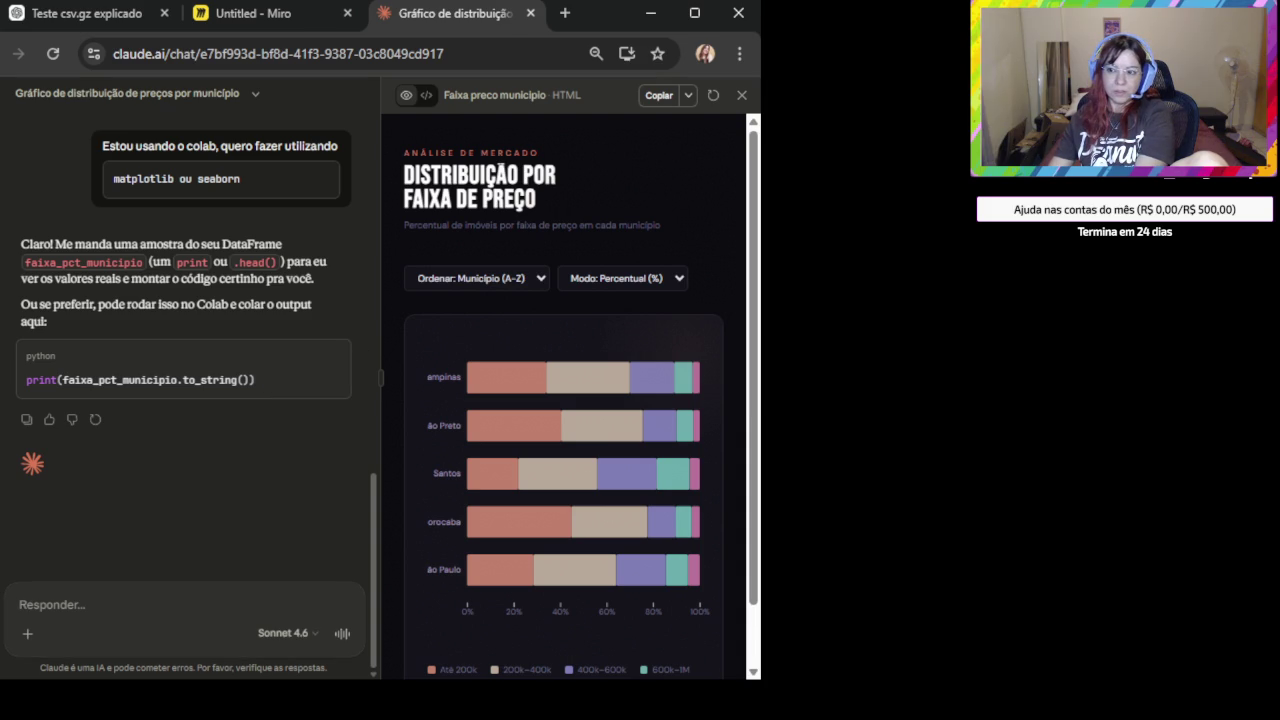
key("alt+Tab")
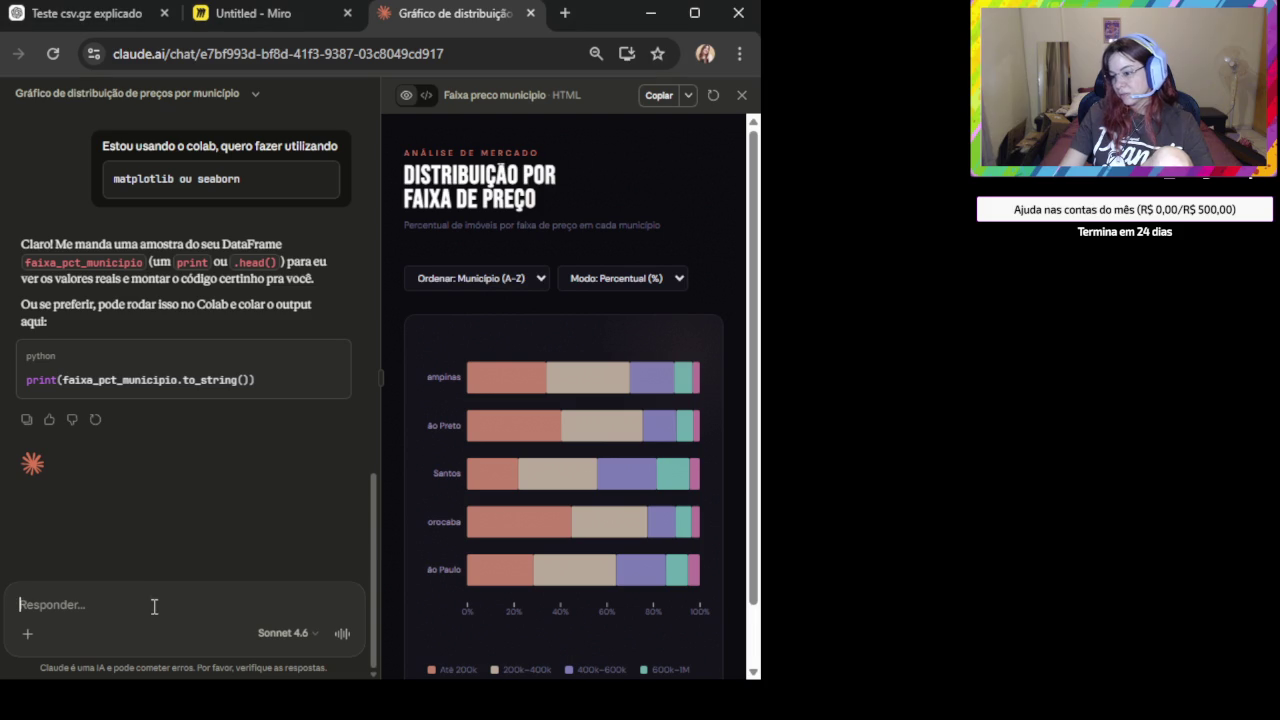
Send Claude the printed-table screenshot, then switch to the ChatGPT 'Teste csv.gz explicado' chat.
key("ctrl+v")
key("Return")
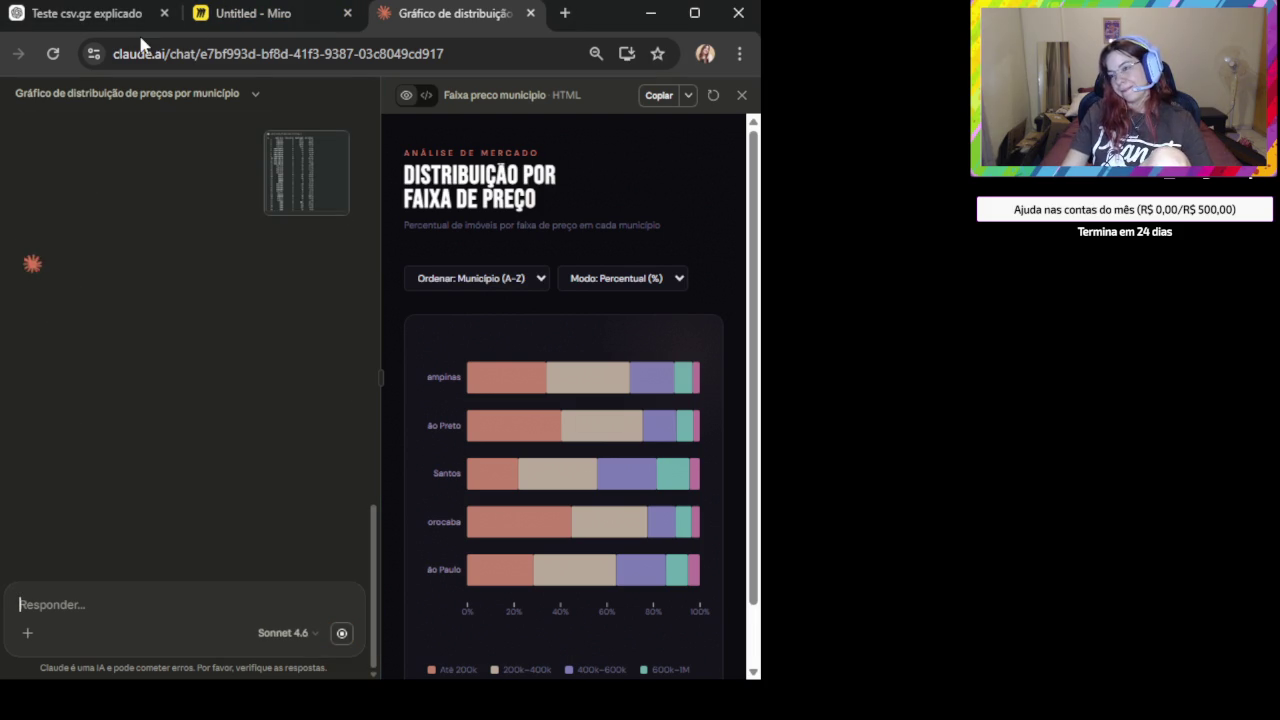
left_click(118, 18)
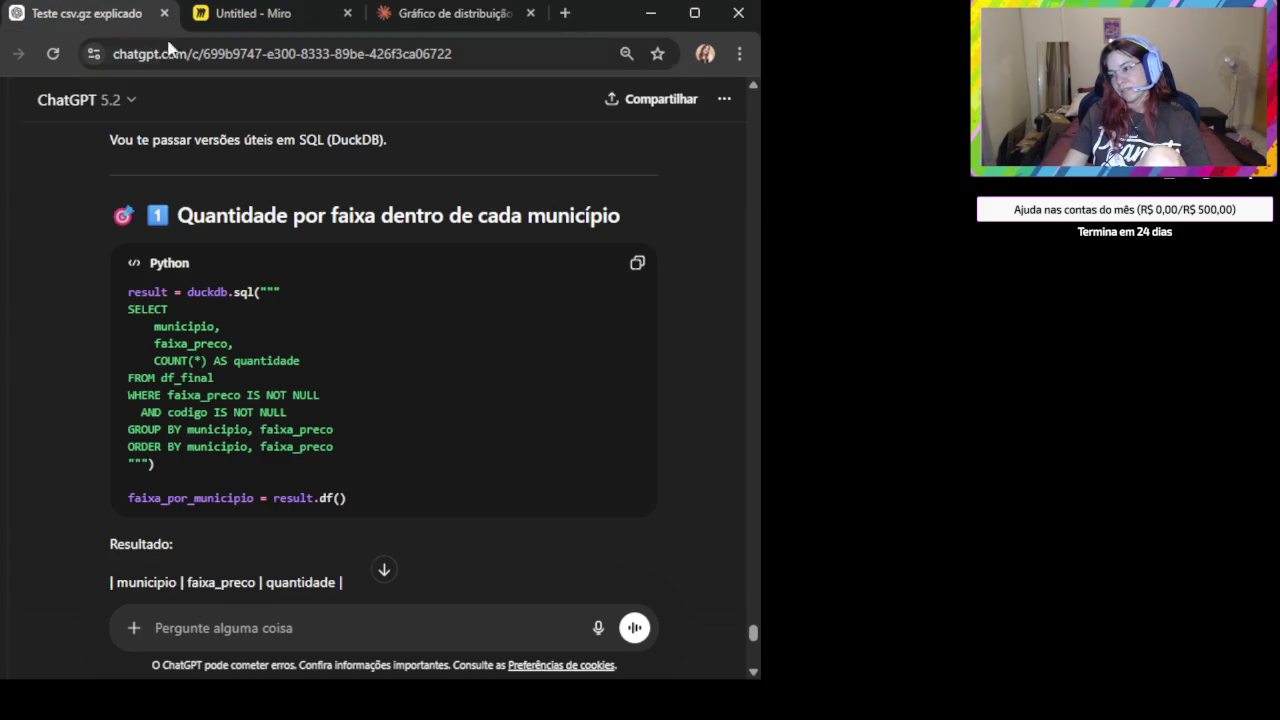
Paste the printed faixa_pct_municipio table image onto the Miro board.
left_click(222, 18)
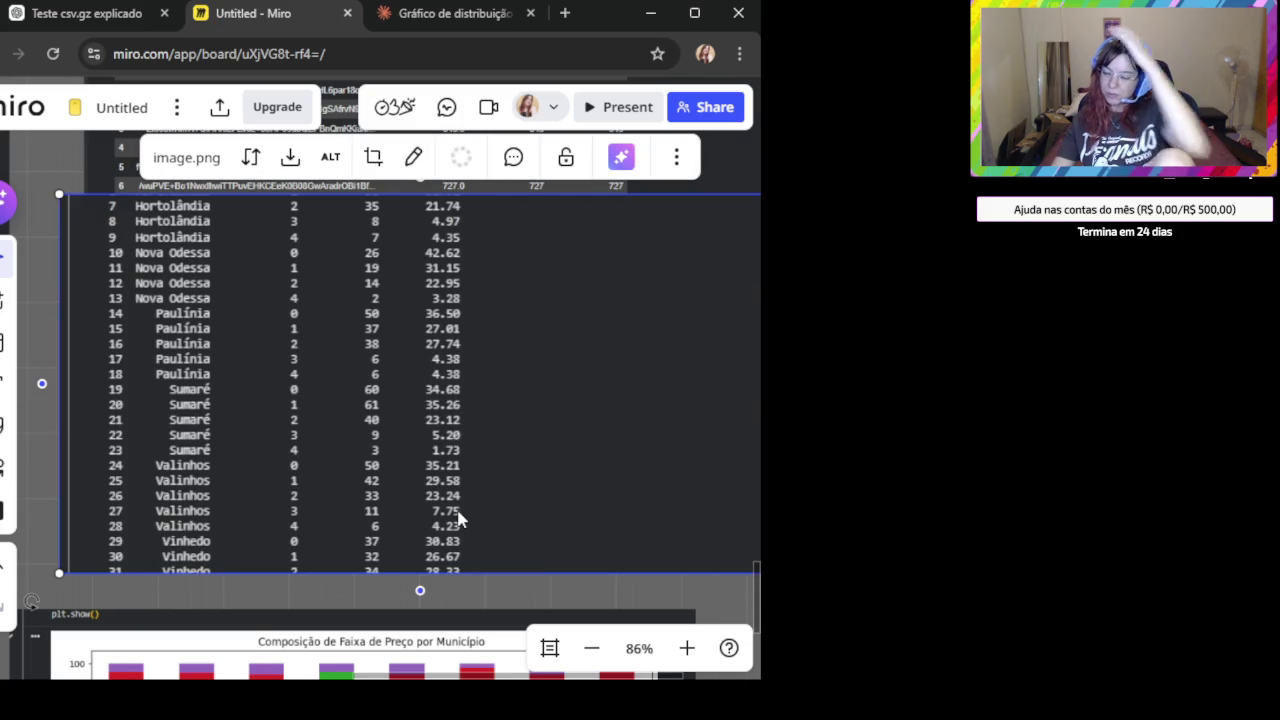
scroll(460, 519, "down", 1)
scroll(380, 475, "down", 1)
scroll(551, 520, "down", 2)
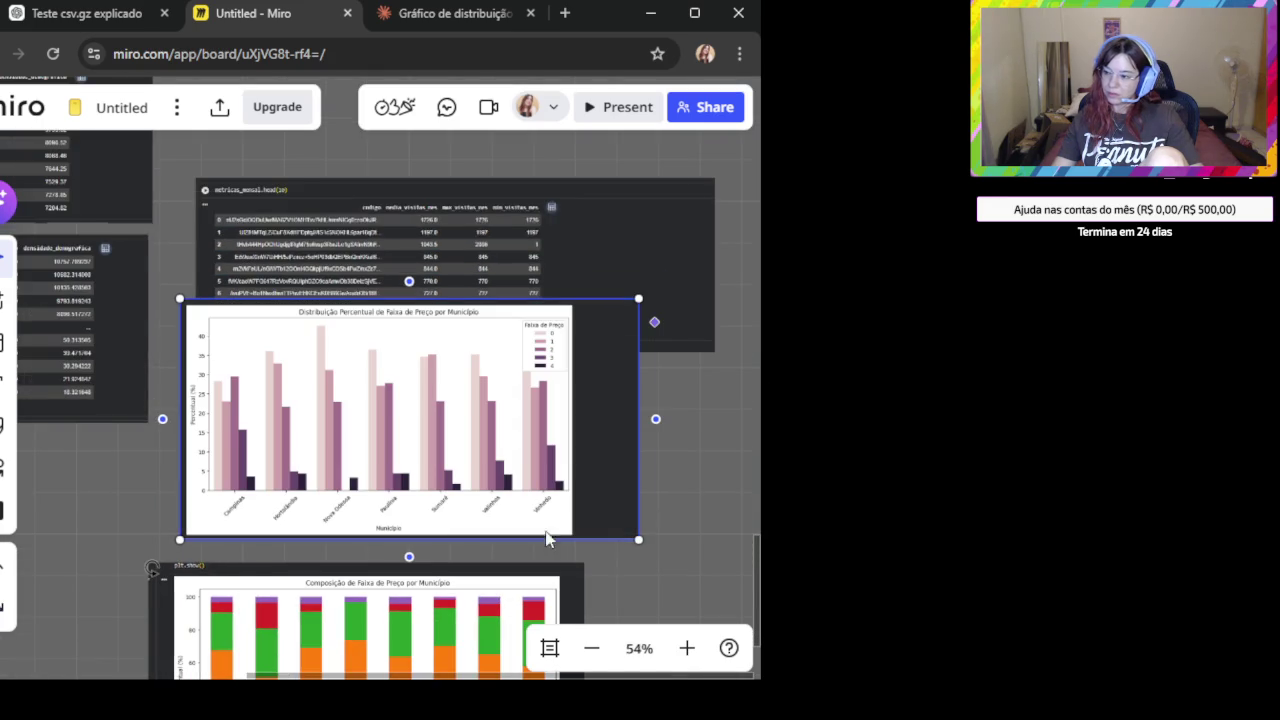
key("ctrl+v")
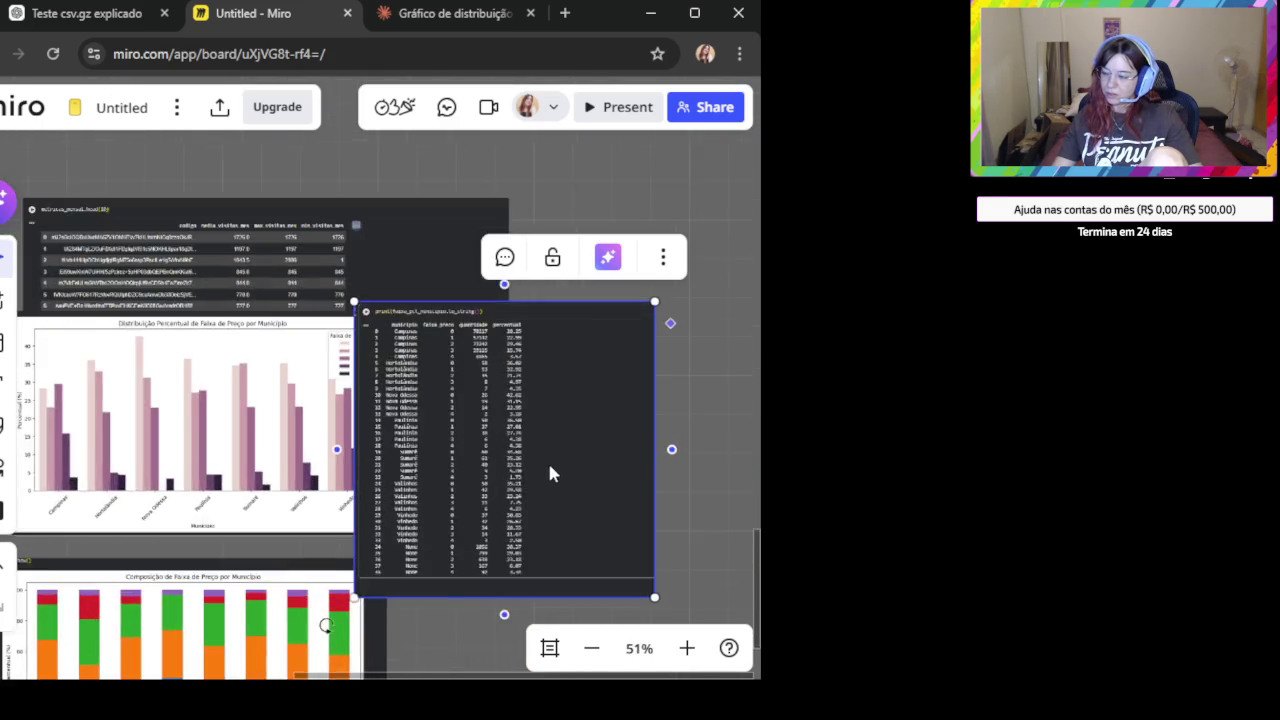
scroll(556, 480, "up", 4)
scroll(546, 500, "up", 1)
Position the table image beside the charts and go back to Claude.
left_click_drag(544, 552, 552, 420)
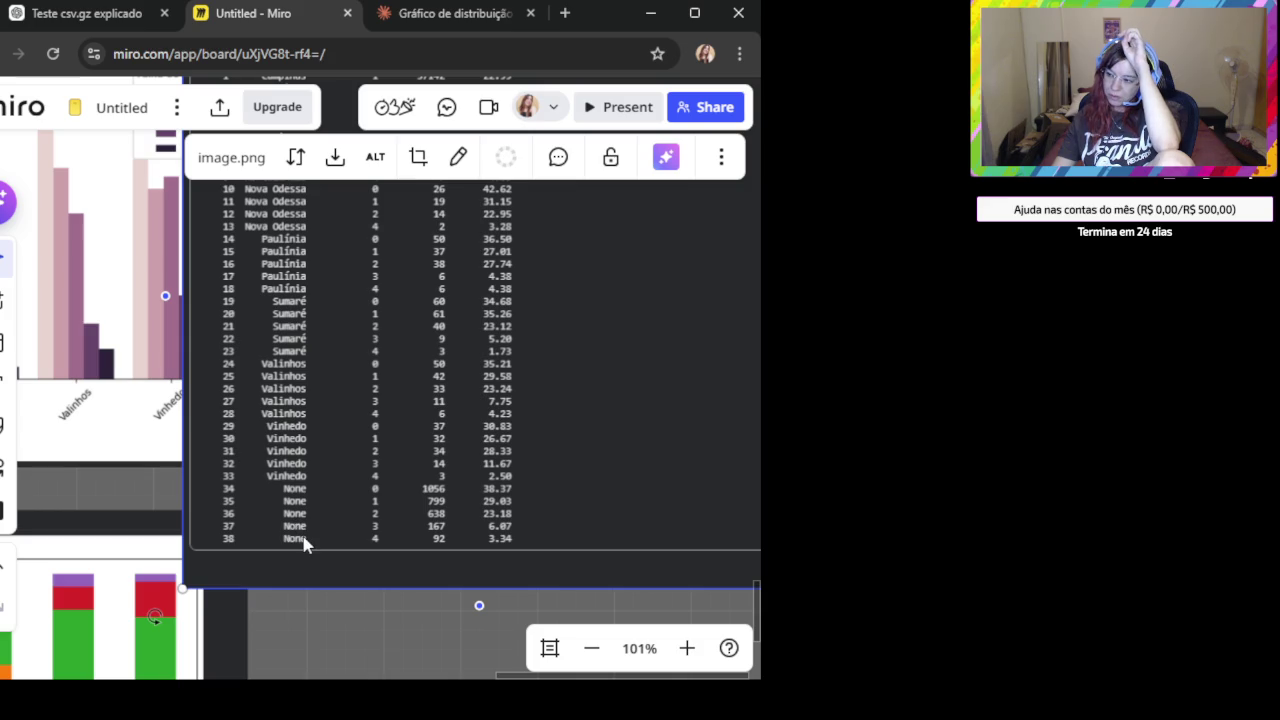
mouse_move(423, 427)
left_mouse_down()
mouse_move(338, 574)
mouse_move(341, 555)
left_mouse_up()
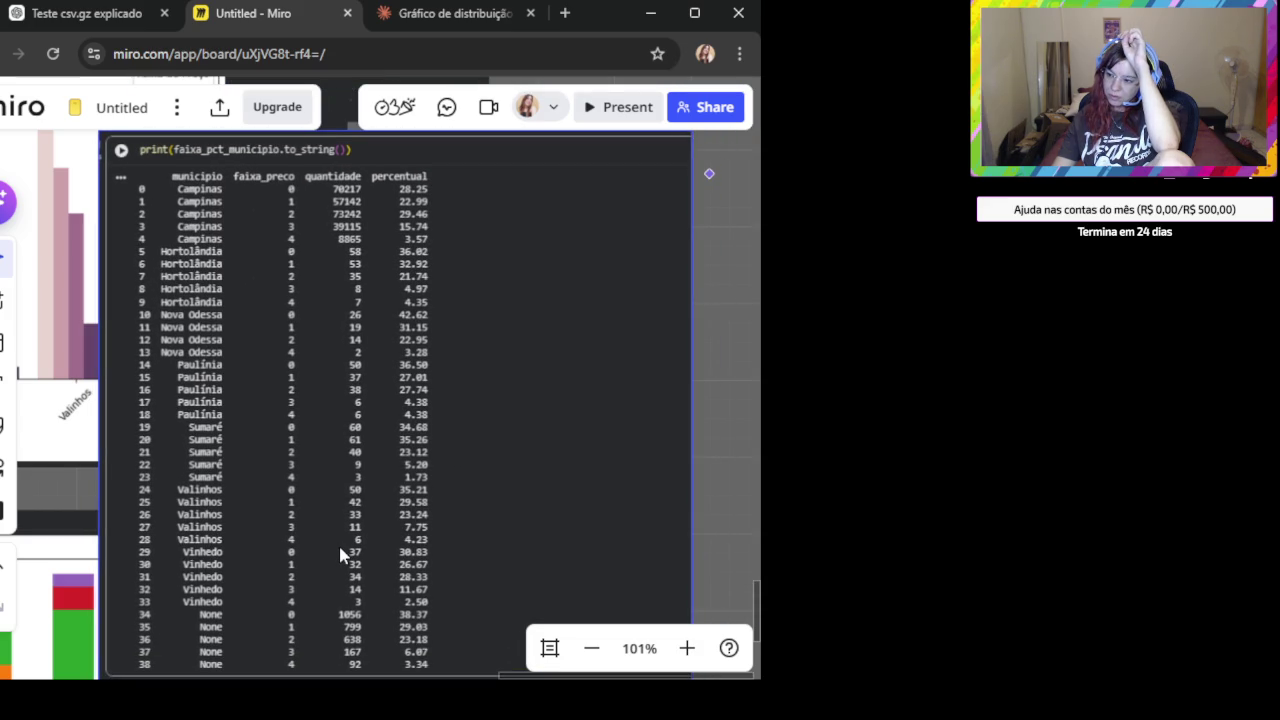
mouse_move(375, 401)
left_mouse_down()
mouse_move(371, 466)
mouse_move(392, 393)
left_mouse_up()
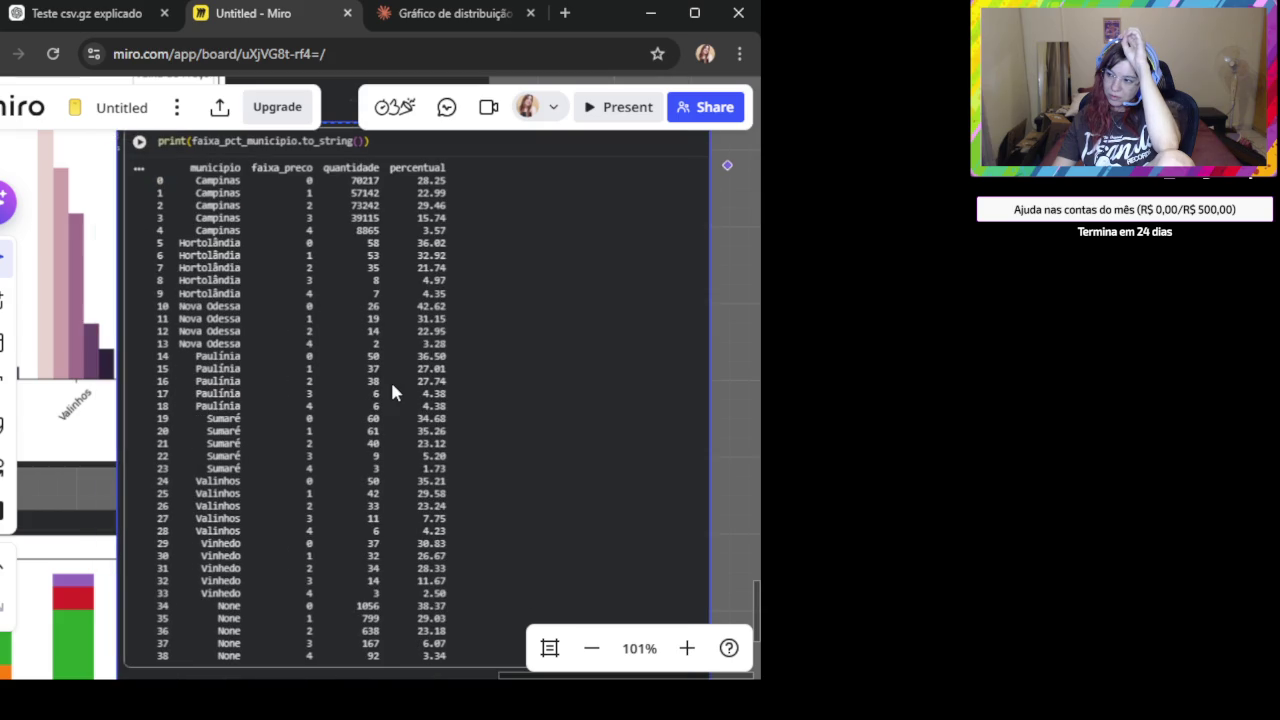
left_click(392, 393)
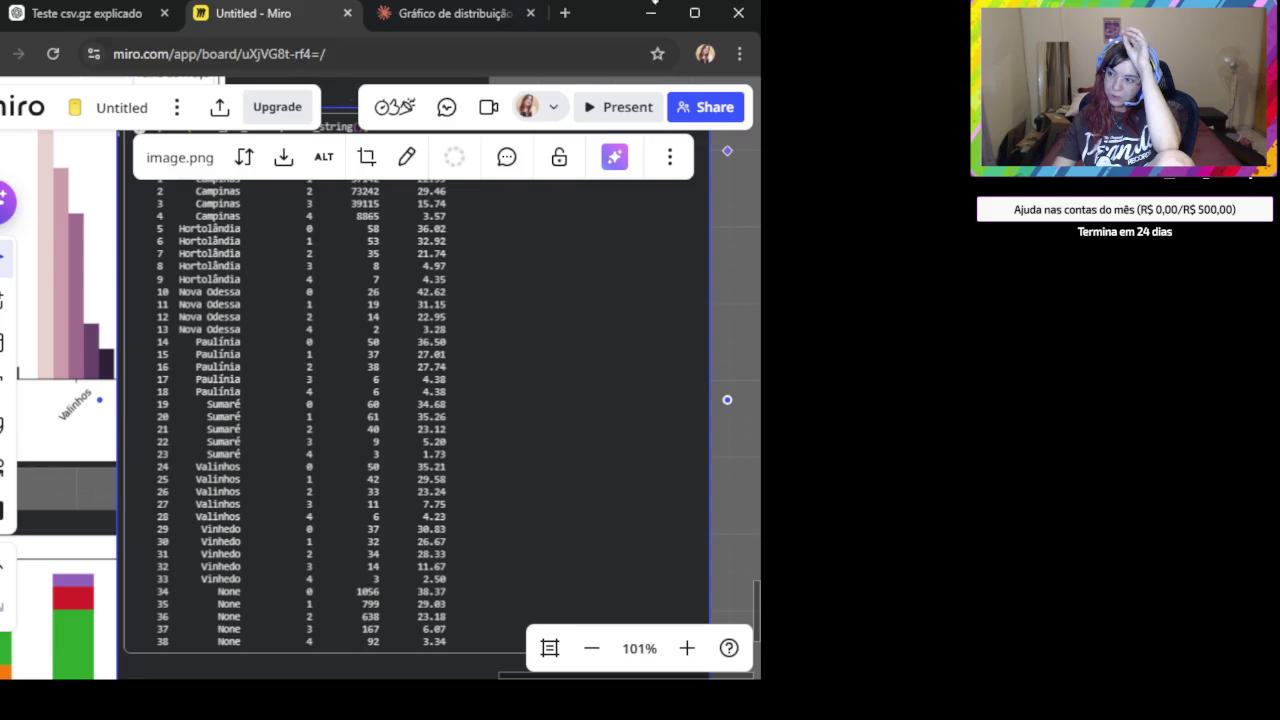
left_click(447, 14)
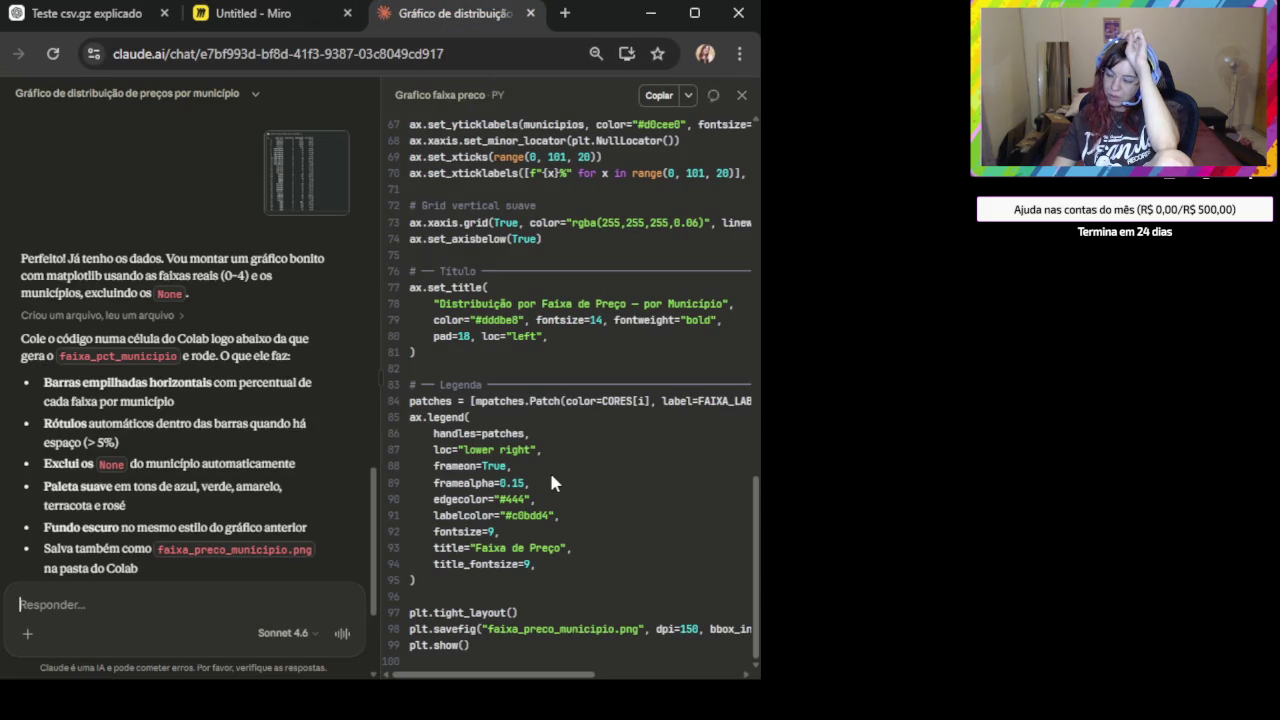
Select the 'Grafico faixa preco' script from line 5 through the last line.
scroll(229, 444, "down", 2)
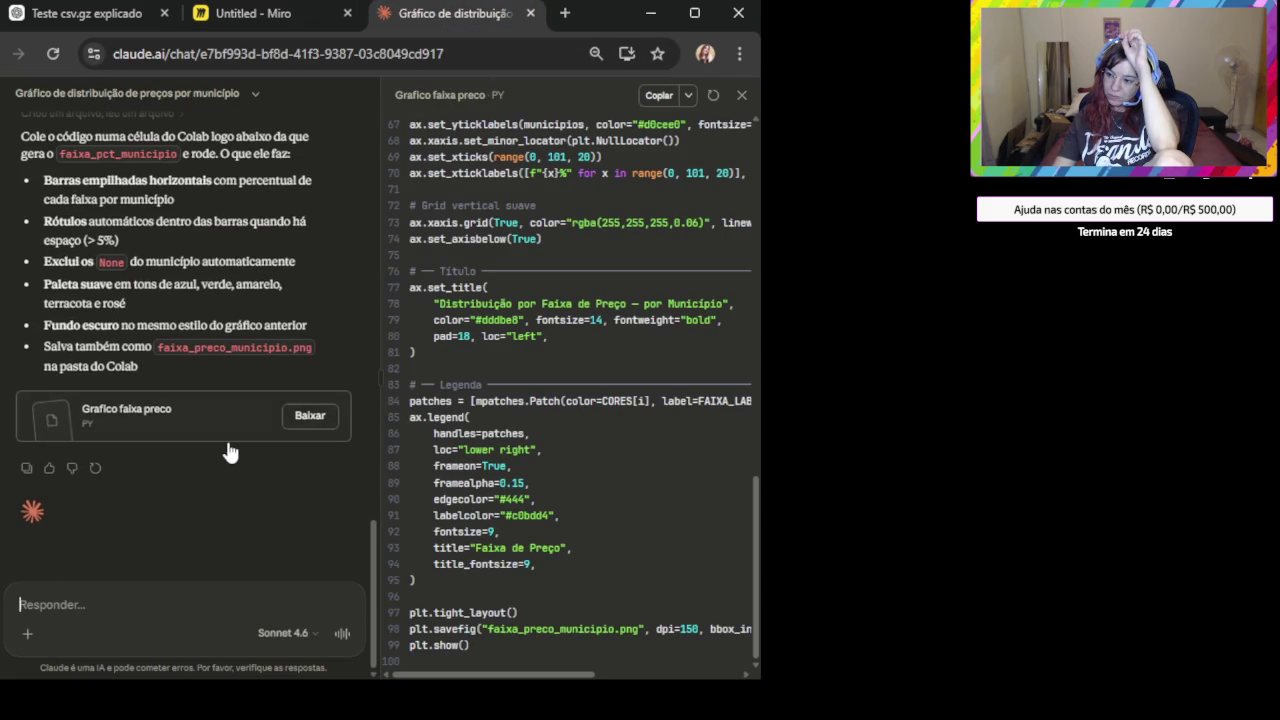
scroll(545, 385, "up", 5)
scroll(545, 385, "up", 6)
scroll(545, 385, "up", 1)
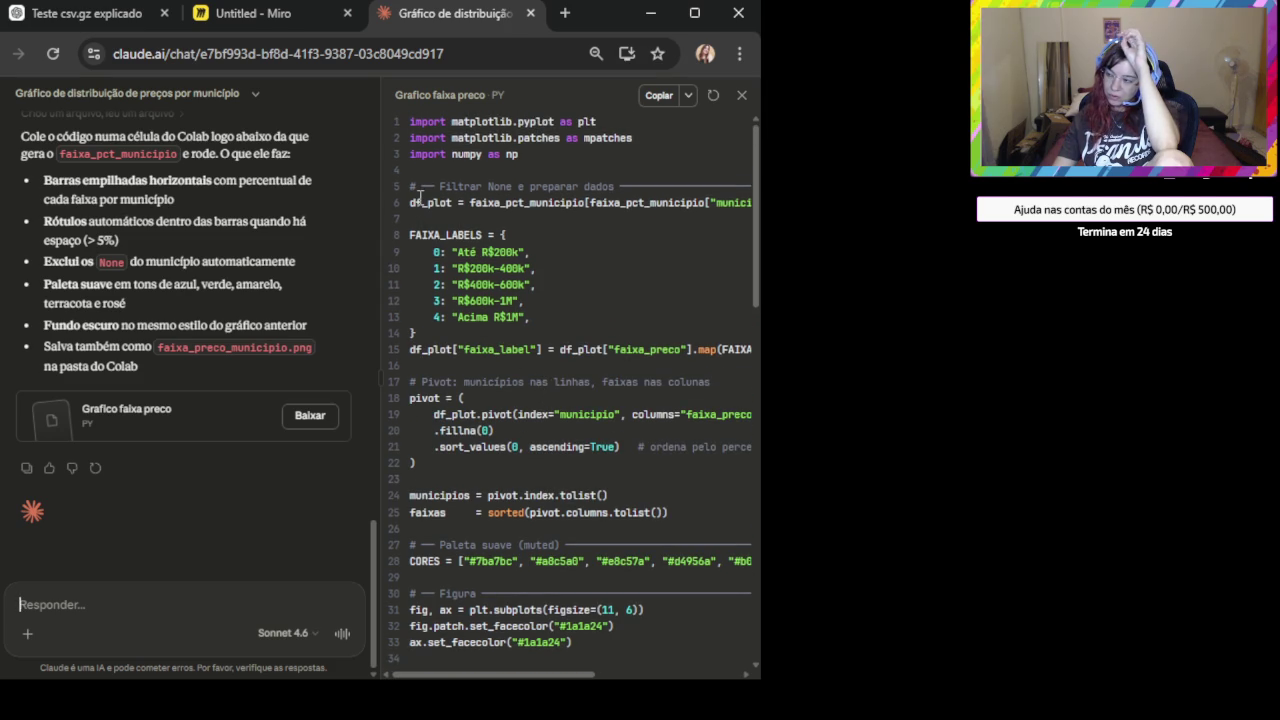
scroll(418, 196, "down", 5)
scroll(500, 300, "down", 5)
scroll(522, 330, "down", 2)
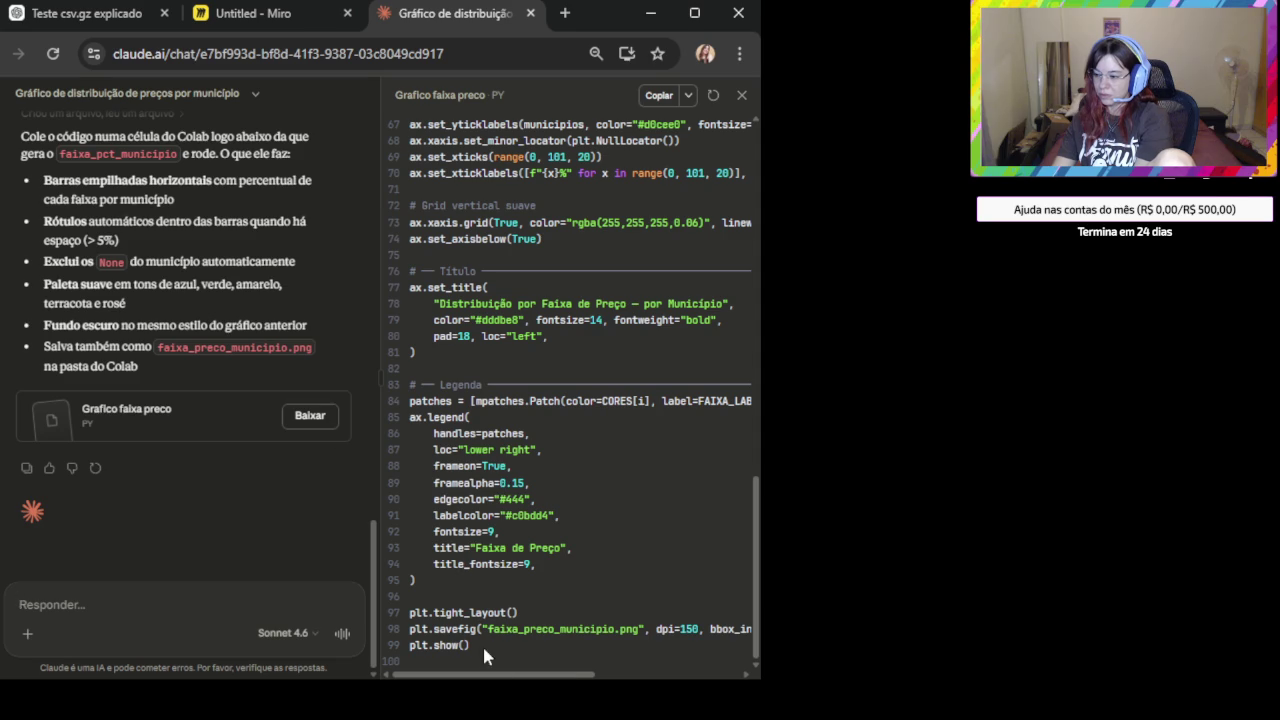
left_click_drag(482, 645, 442, 453)
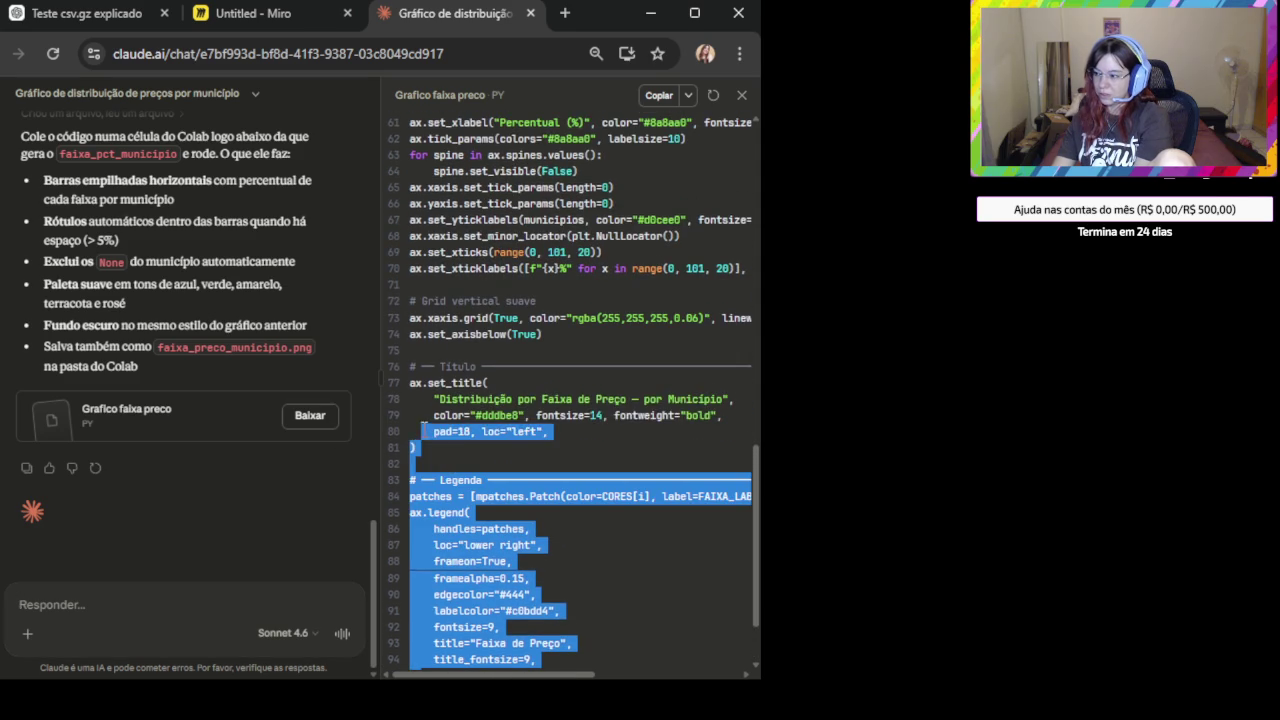
left_click_drag(442, 453, 402, 190)
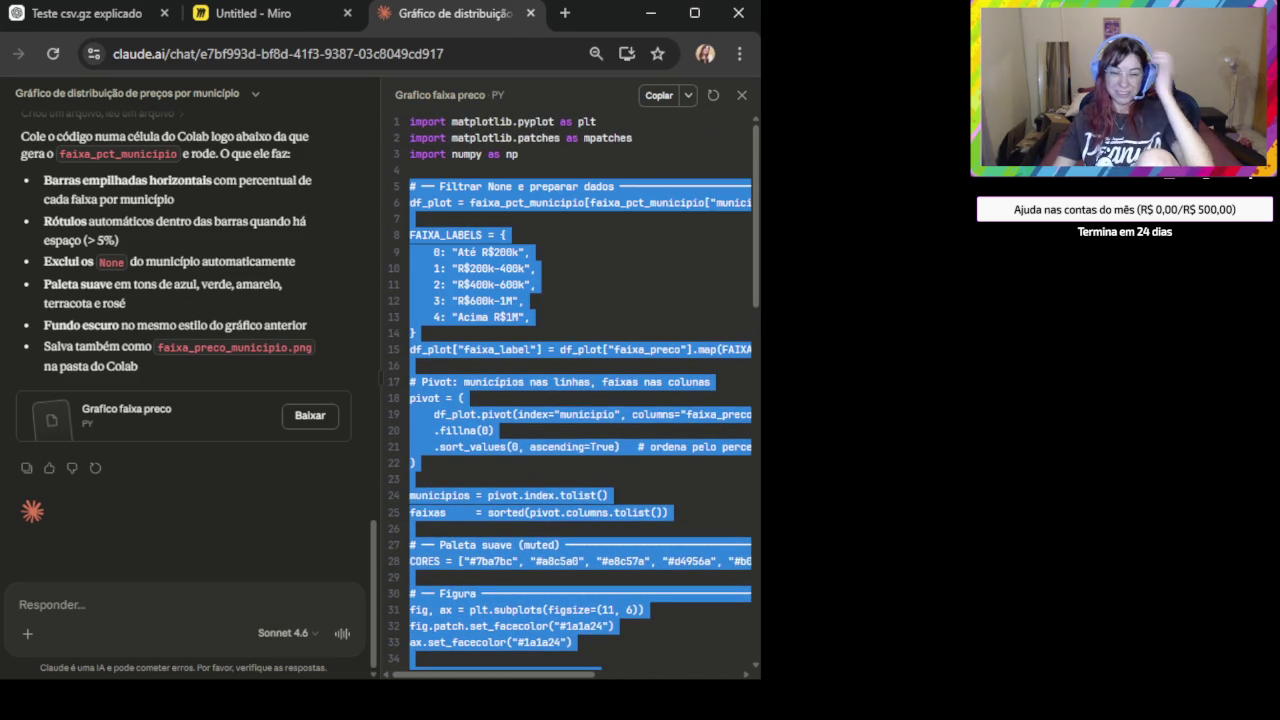
key("alt+Tab")
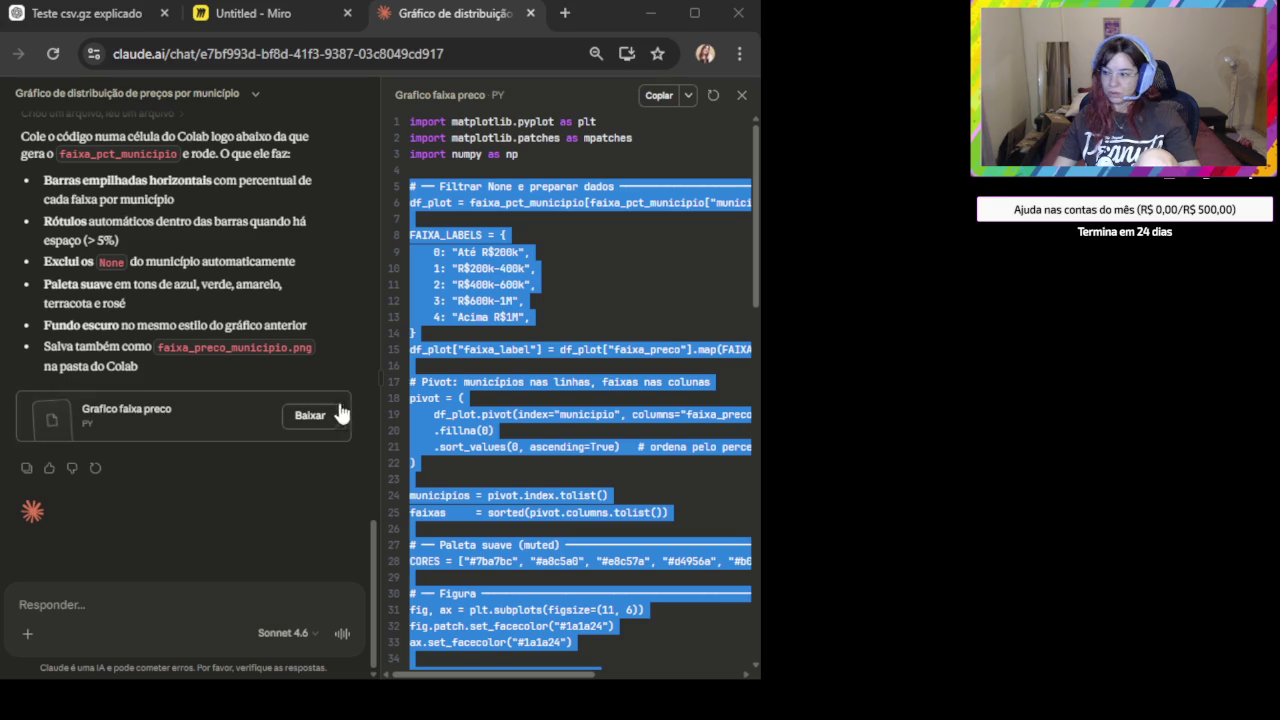
Select the numpy and mpatches import lines, then switch to the ChatGPT conversation.
left_click_drag(524, 147, 382, 131)
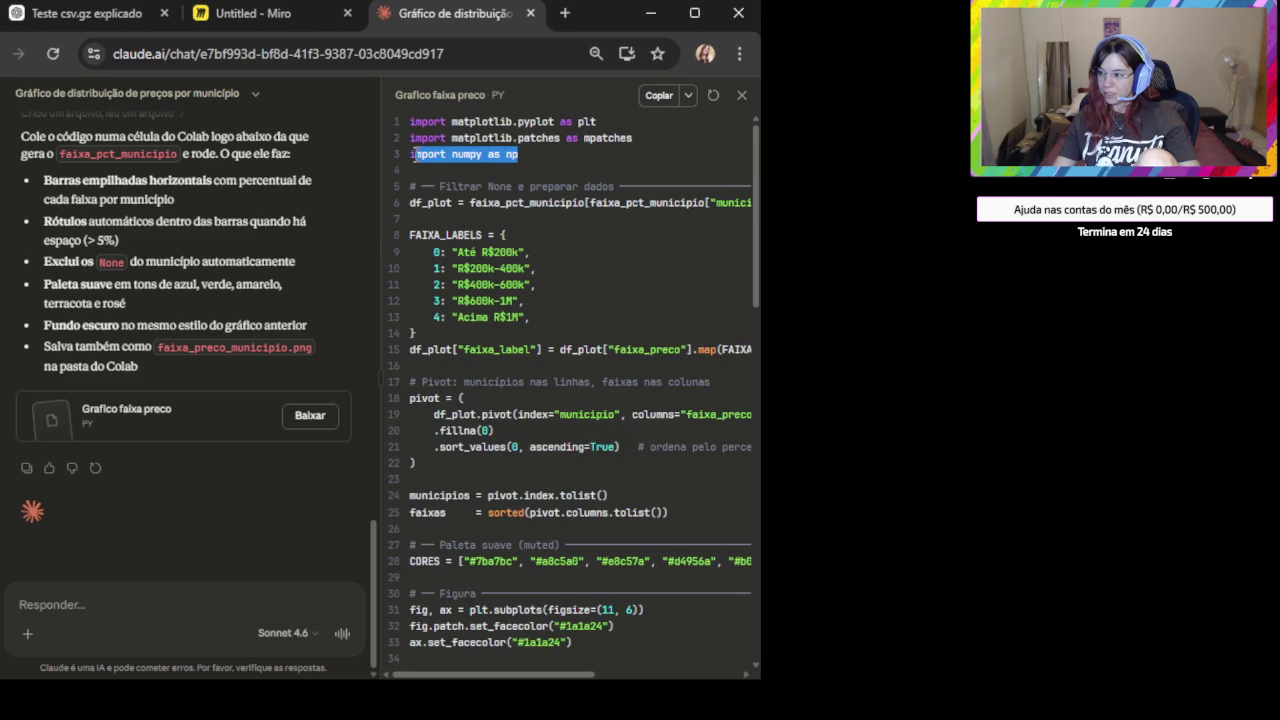
left_click_drag(392, 157, 382, 135)
key("ctrl+c")
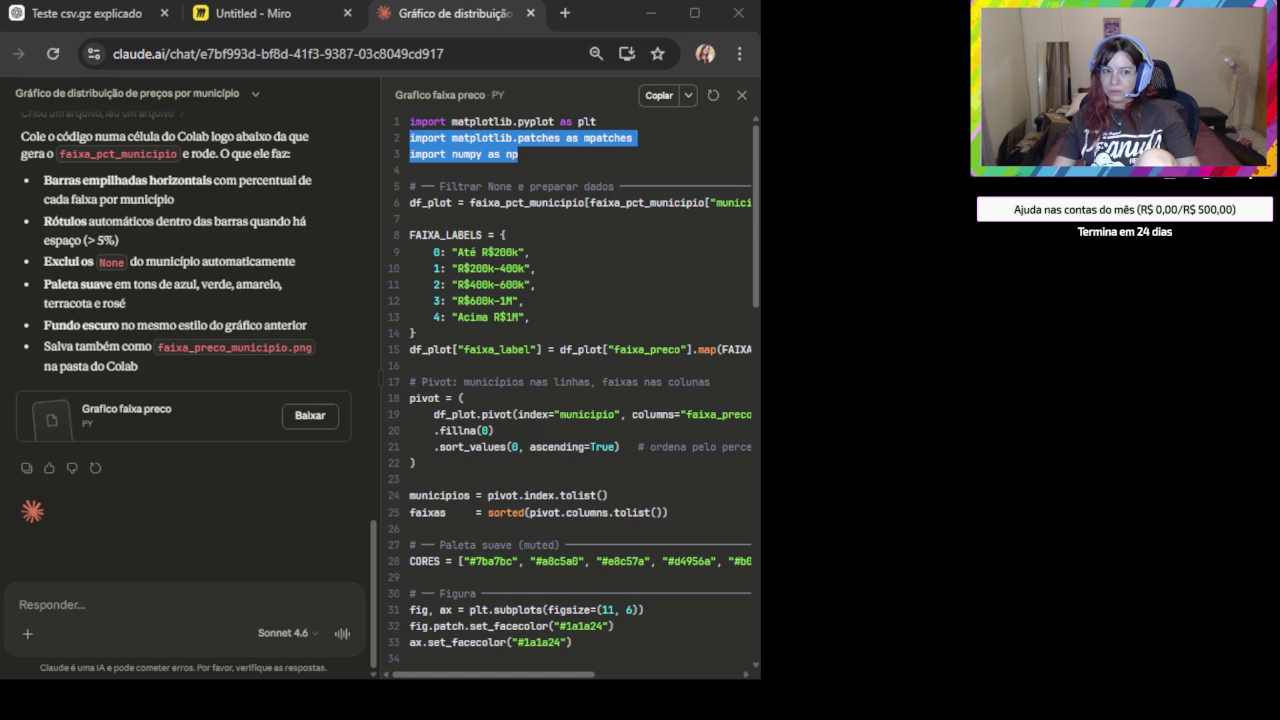
left_click(94, 11)
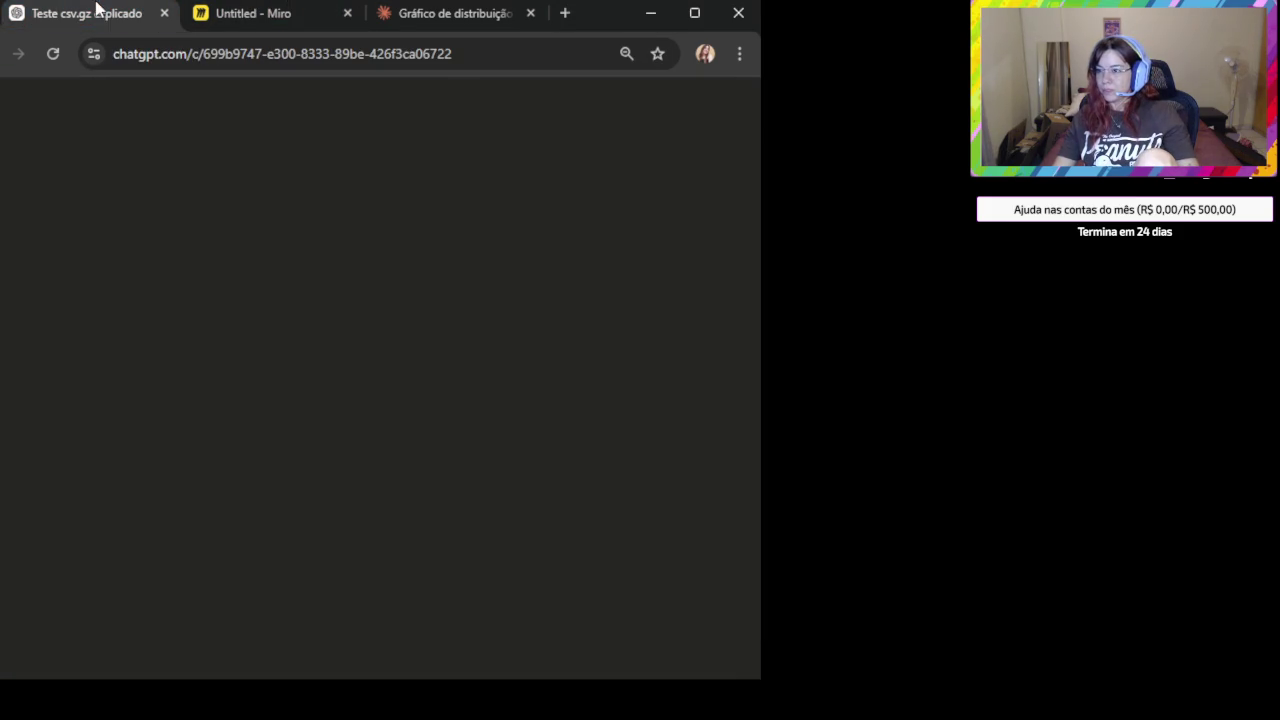
Scroll to ChatGPT's OPÇÃO 3 Plotly answer and clear the pasted import lines from the message box.
scroll(380, 313, "down", 1)
scroll(380, 313, "down", 5)
scroll(546, 380, "down", 10)
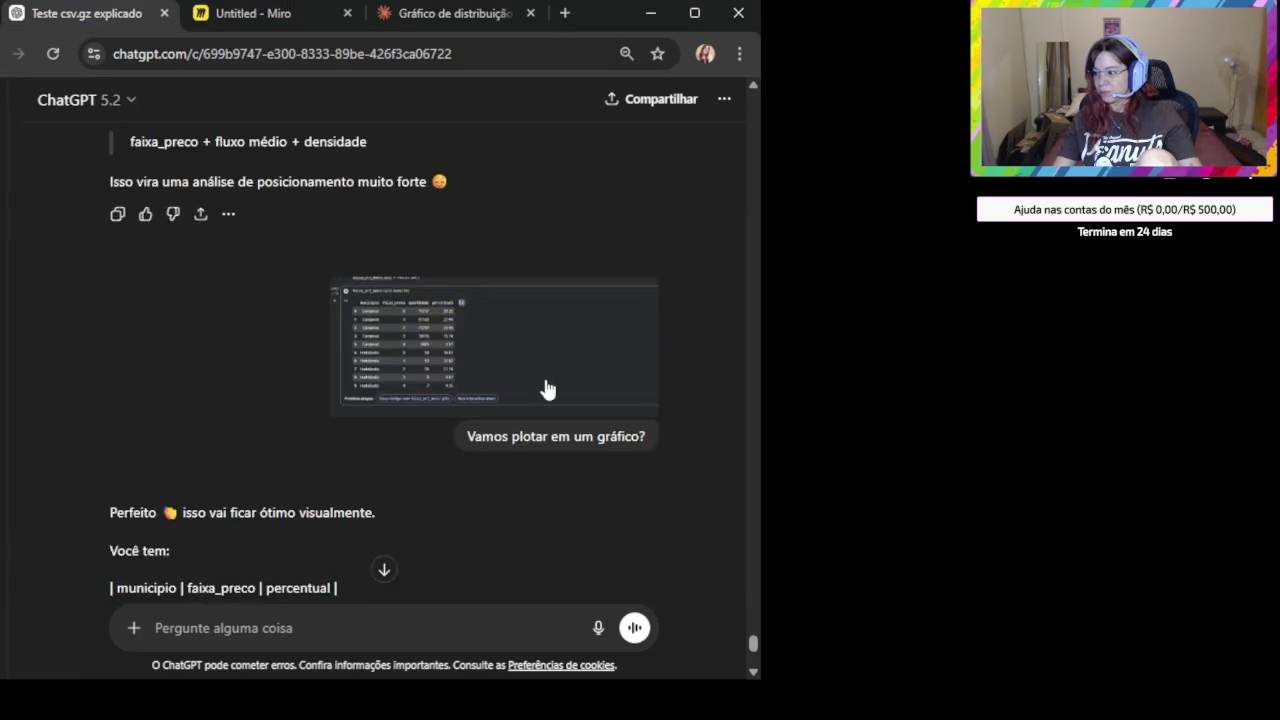
scroll(546, 386, "down", 10)
scroll(429, 491, "down", 5)
left_click(273, 632)
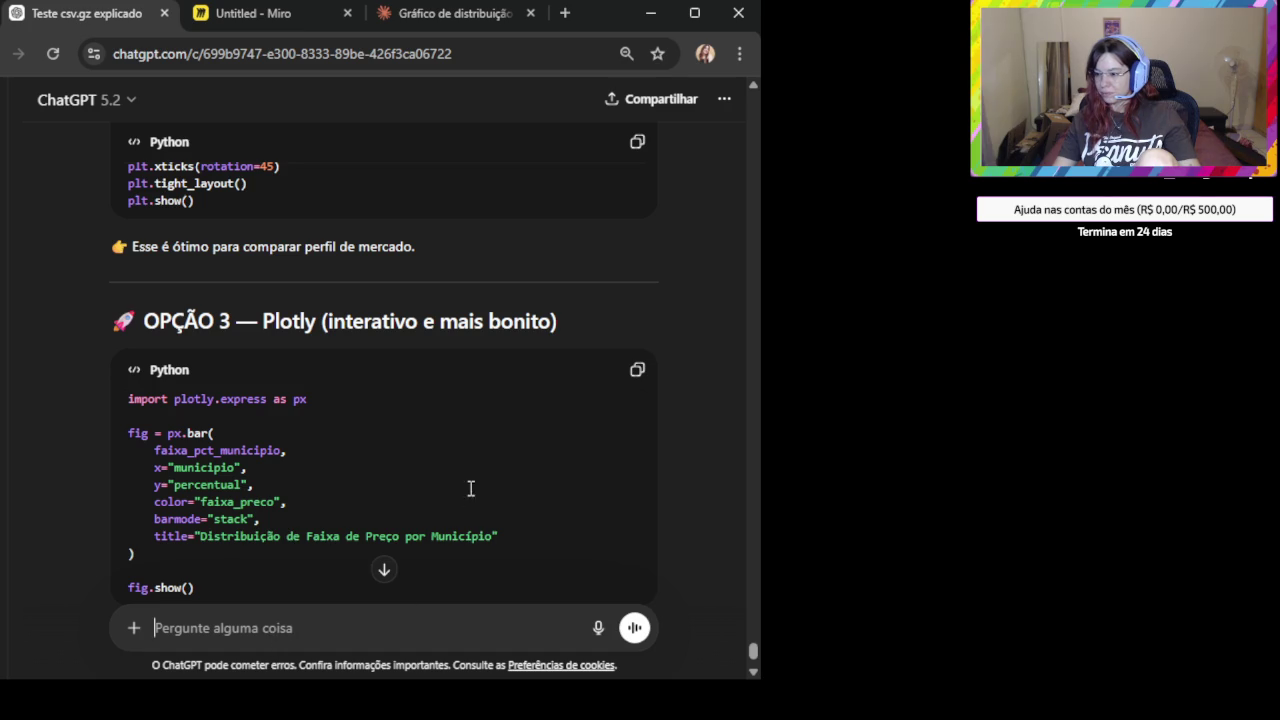
key("ctrl+v")
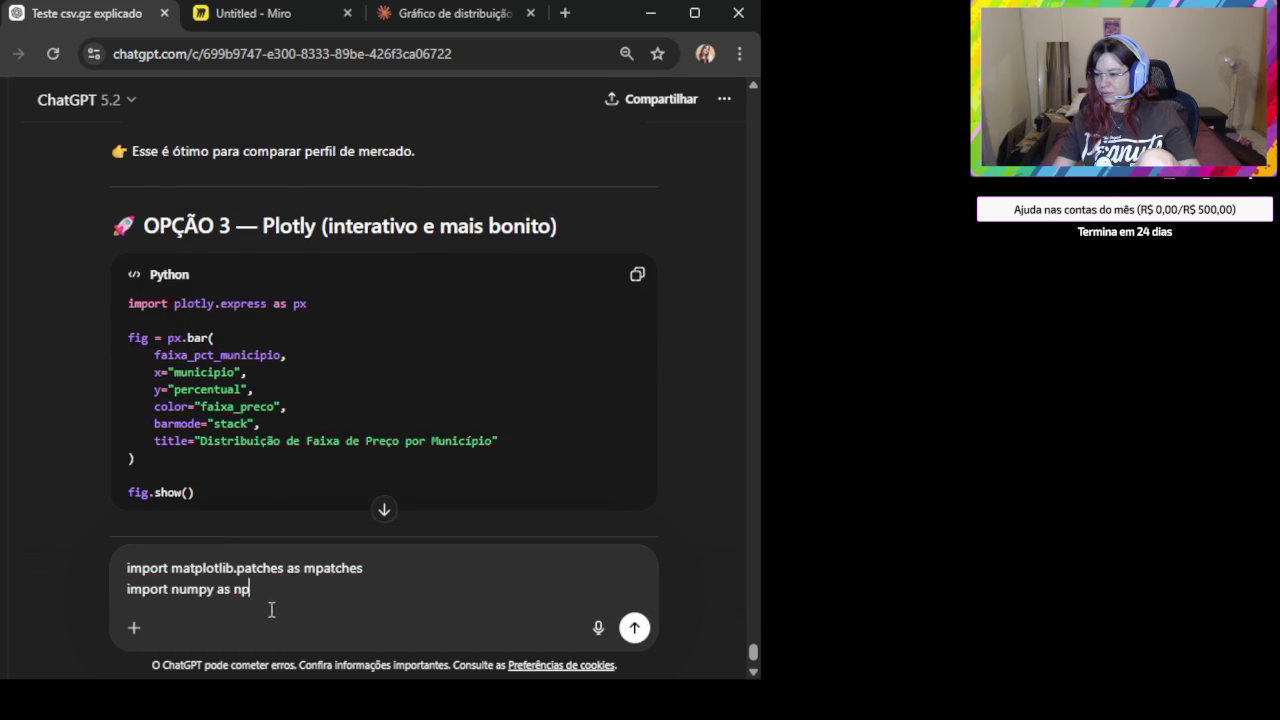
key("ctrl+a")
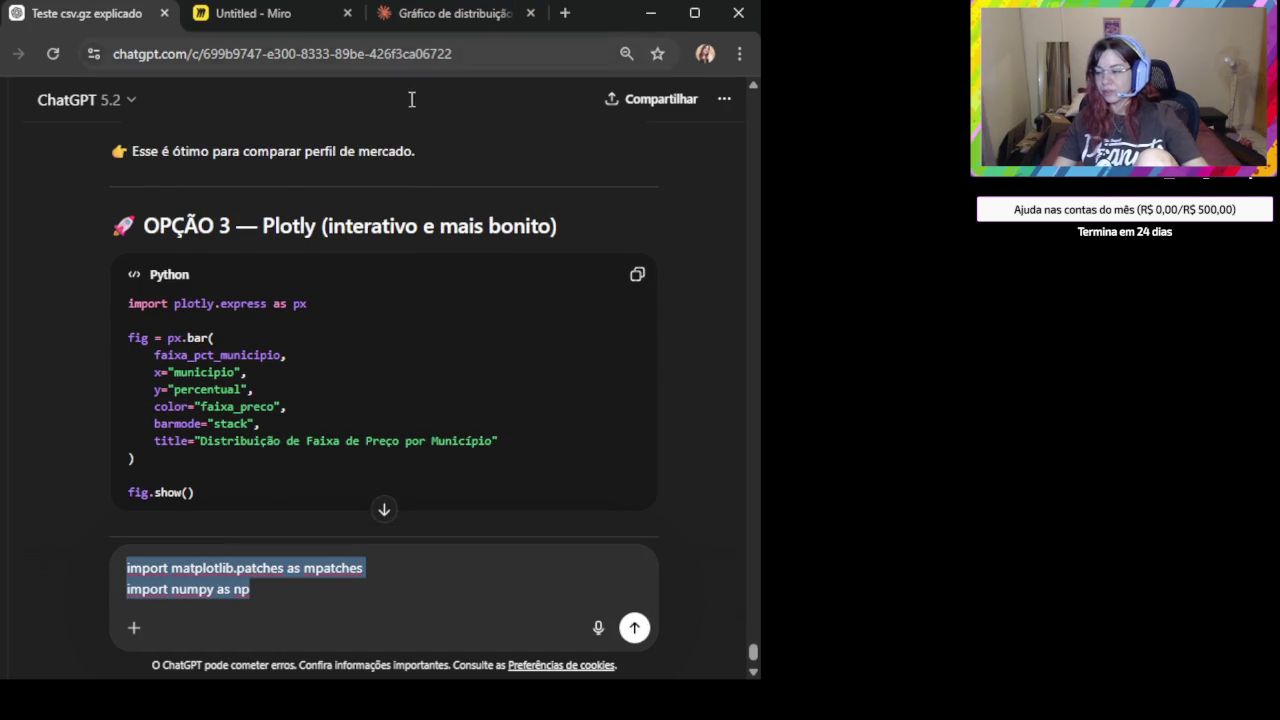
key("BackSpace")
double_click(195, 600)
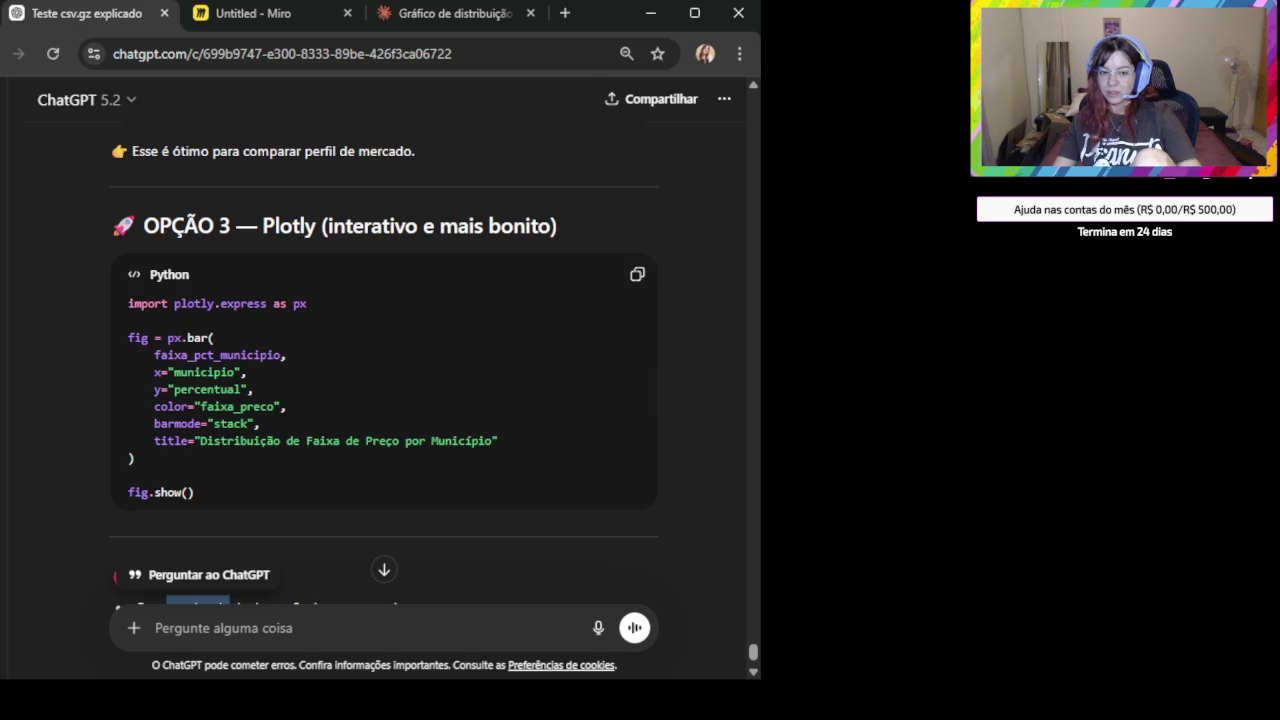
key("alt+Tab")
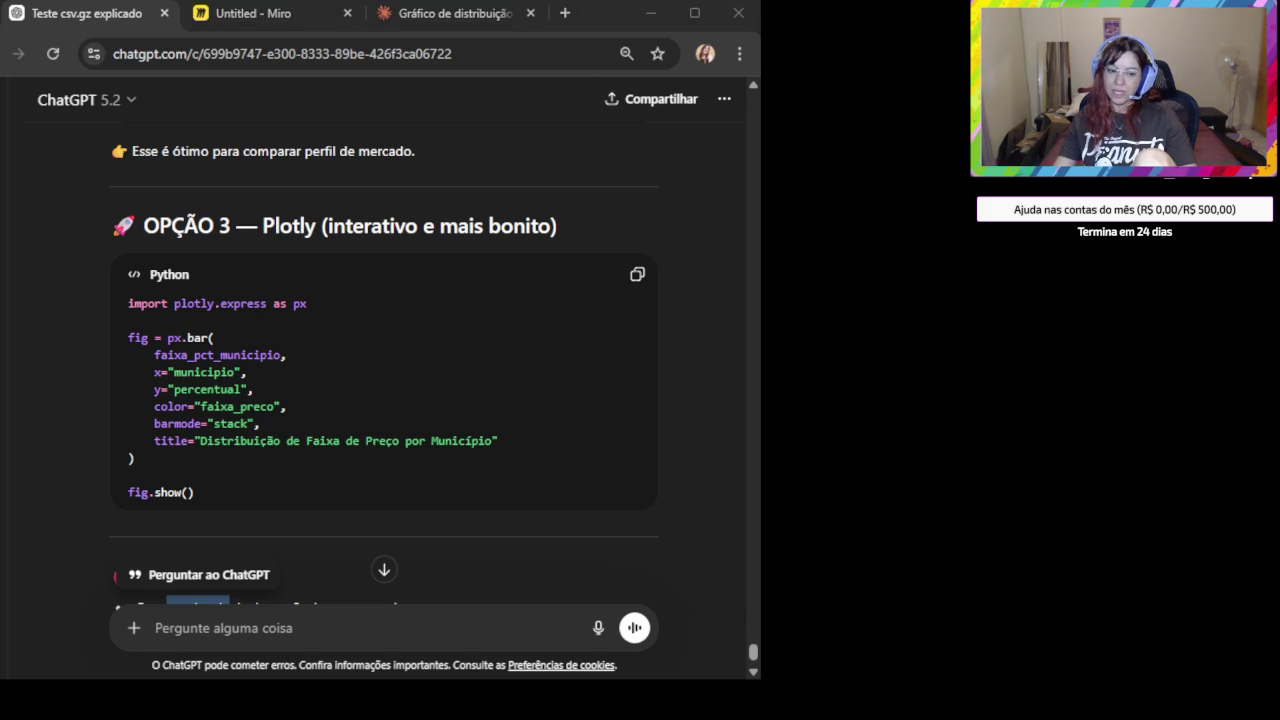
Send 'O que são esses none?' with the grouped municipio table screenshot attached.
left_click(224, 628)
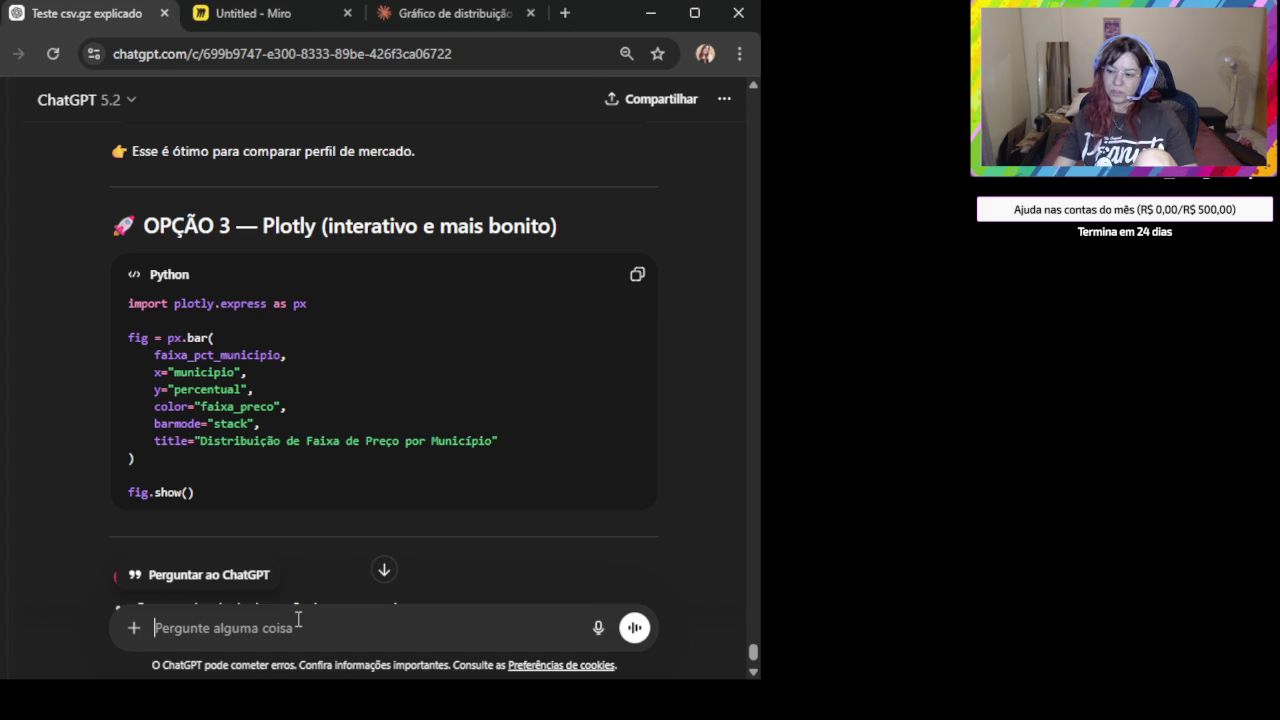
key("ctrl+v")
type("O que são e")
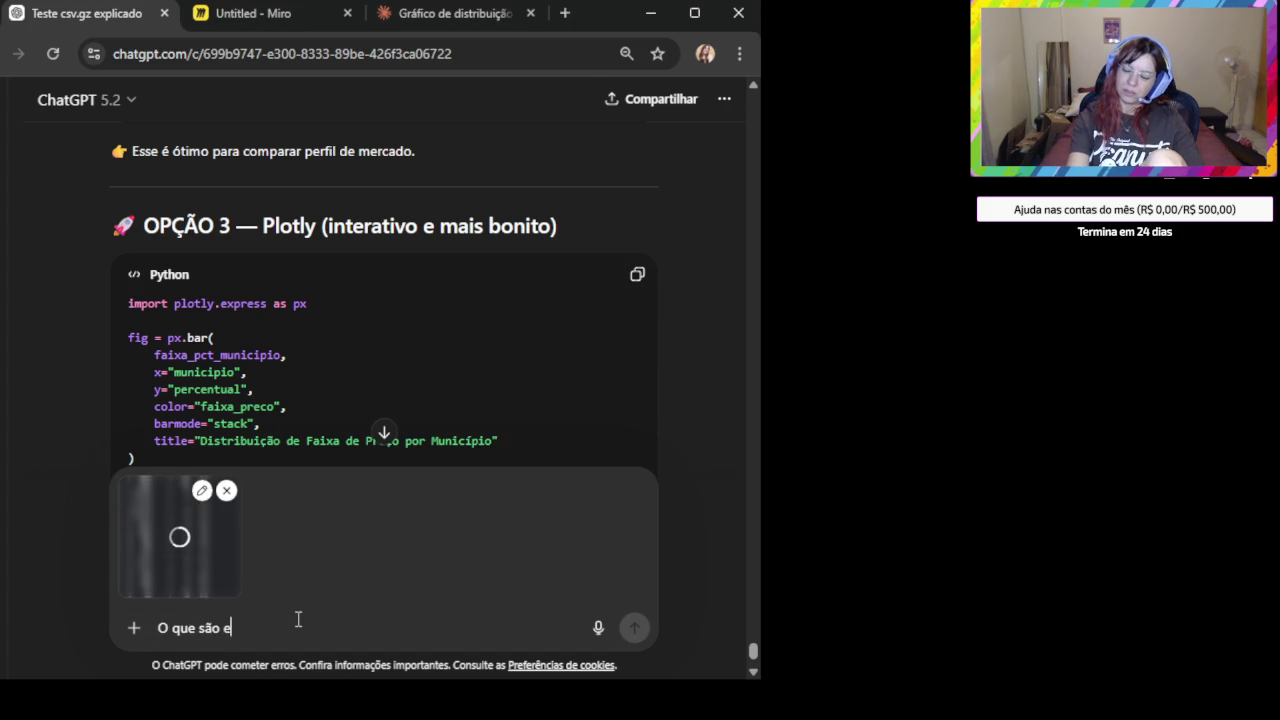
type("sses none")
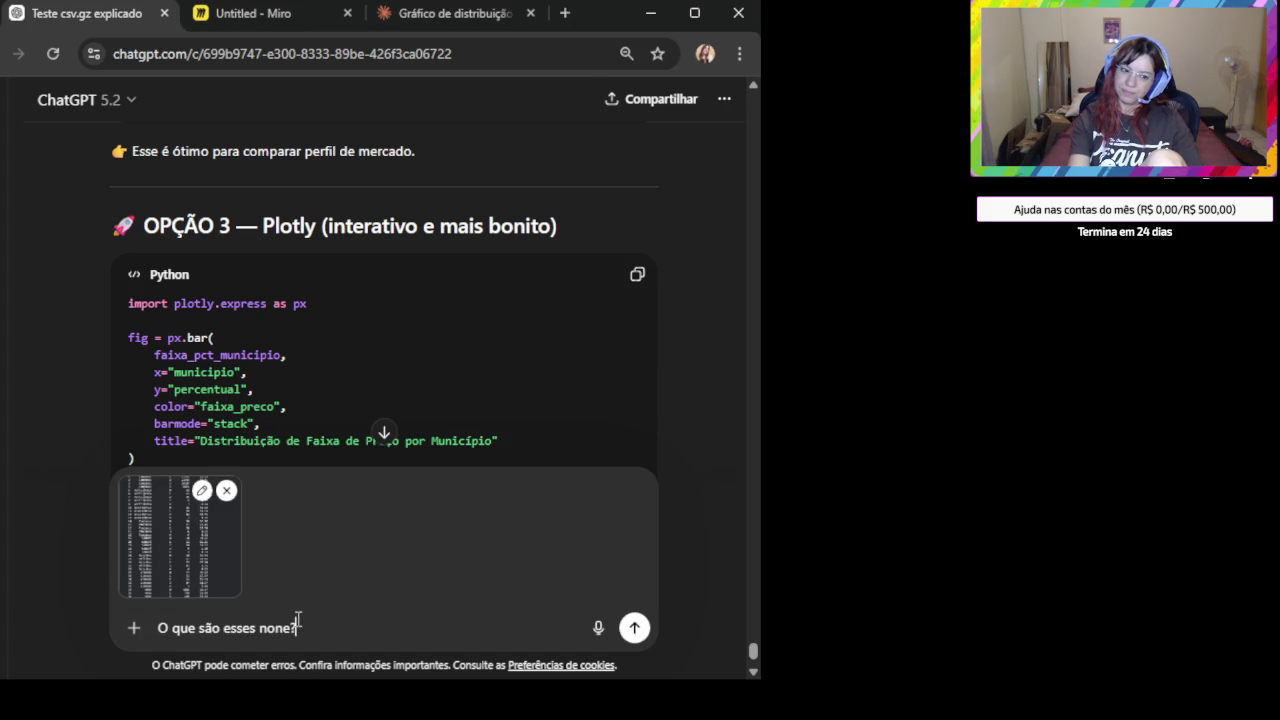
type("?")
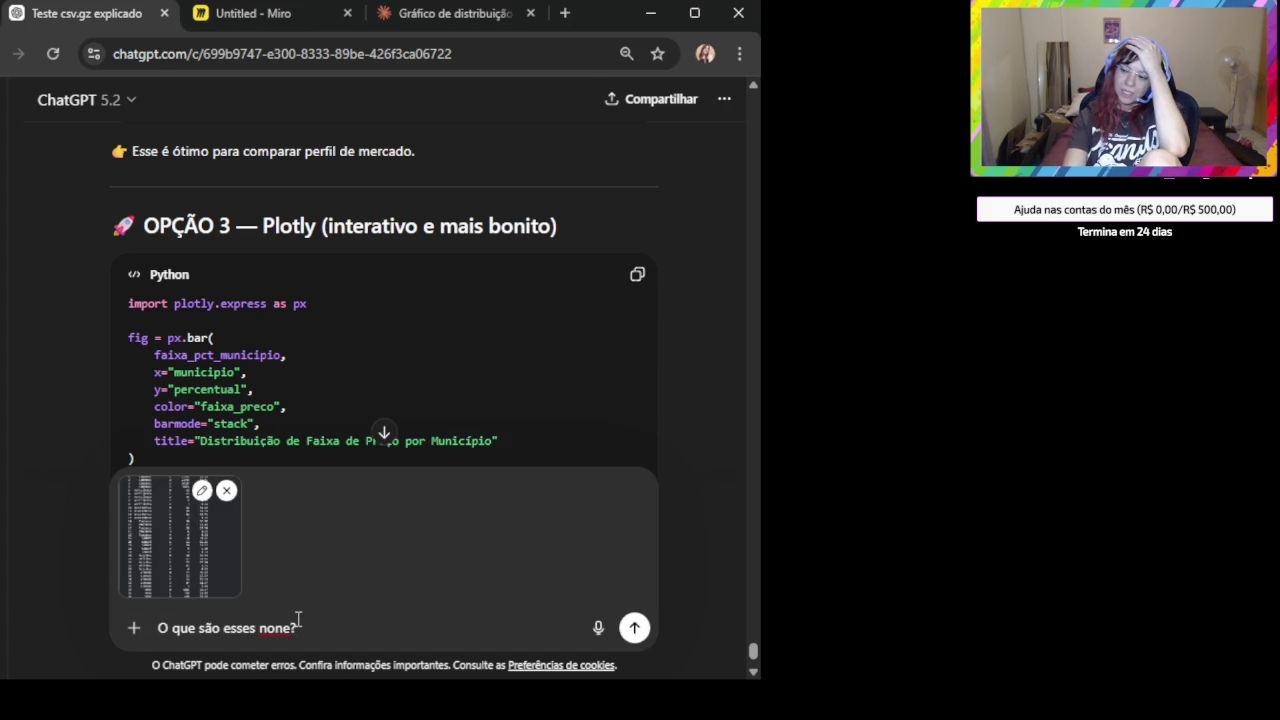
key("Return")
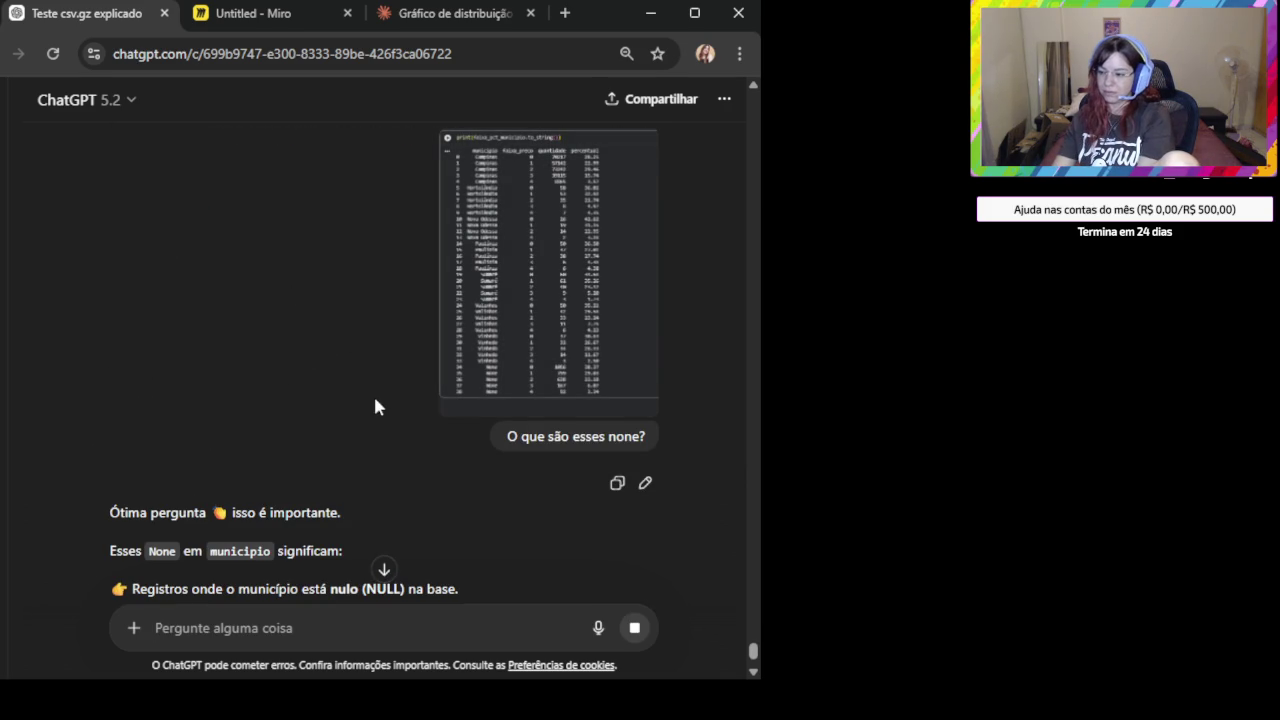
Read the None explanation and copy the code counting rows with missing municipio.
scroll(375, 407, "down", 5)
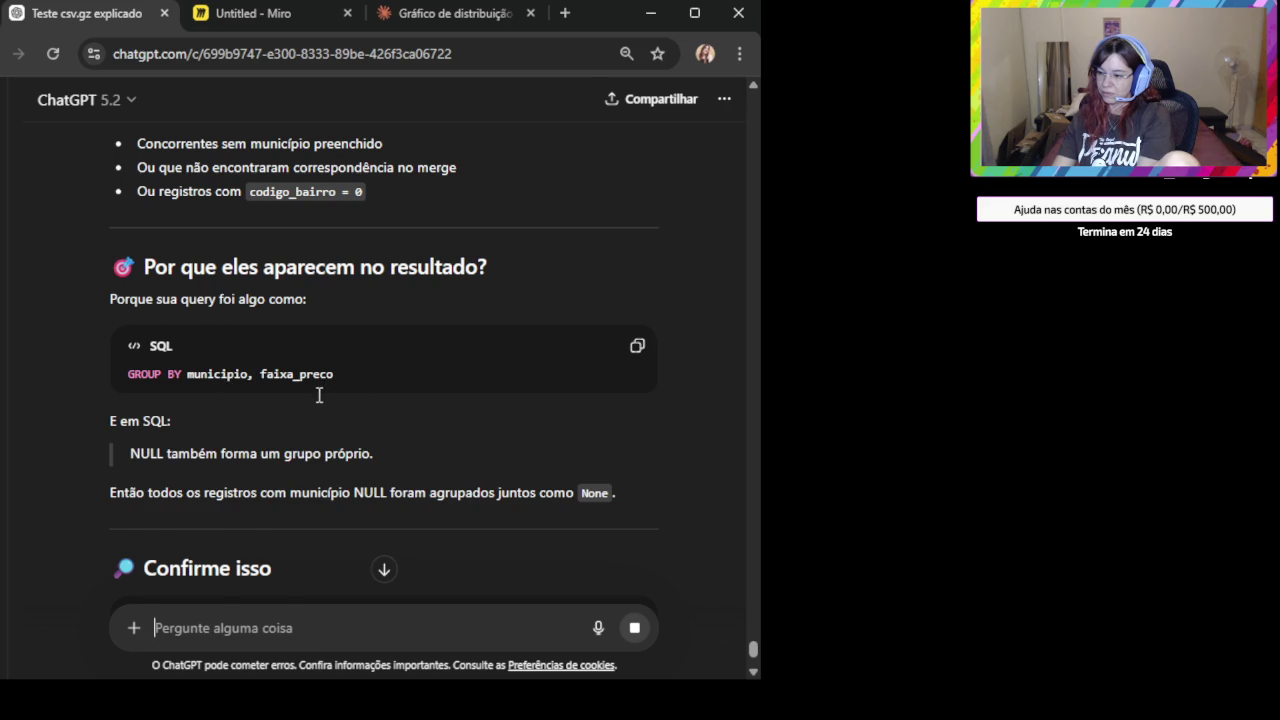
scroll(322, 398, "down", 1)
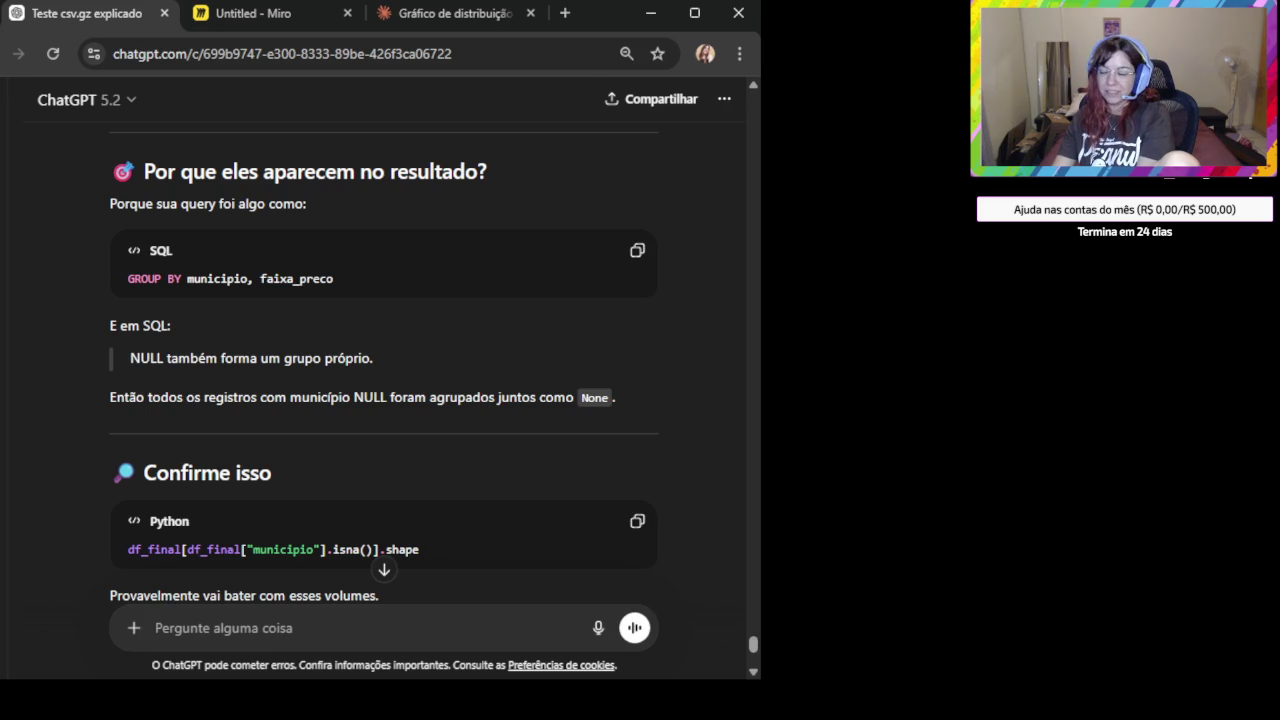
scroll(402, 544, "down", 1)
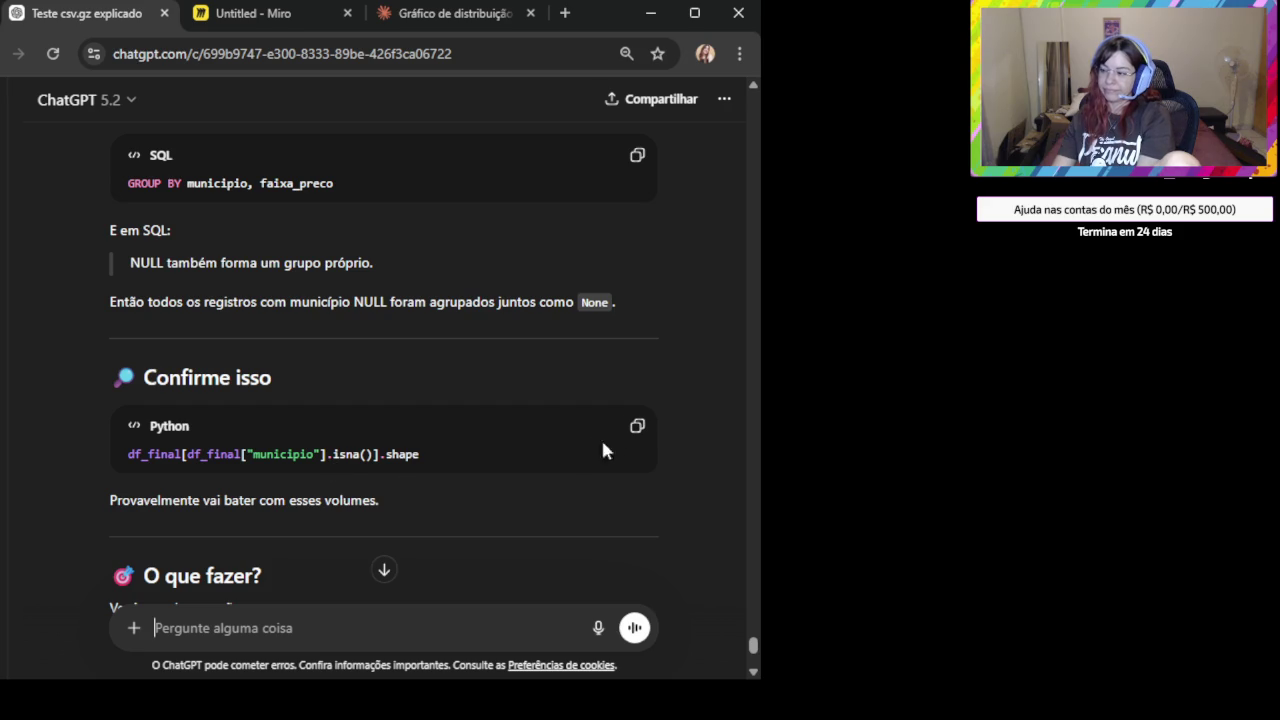
left_click(636, 428)
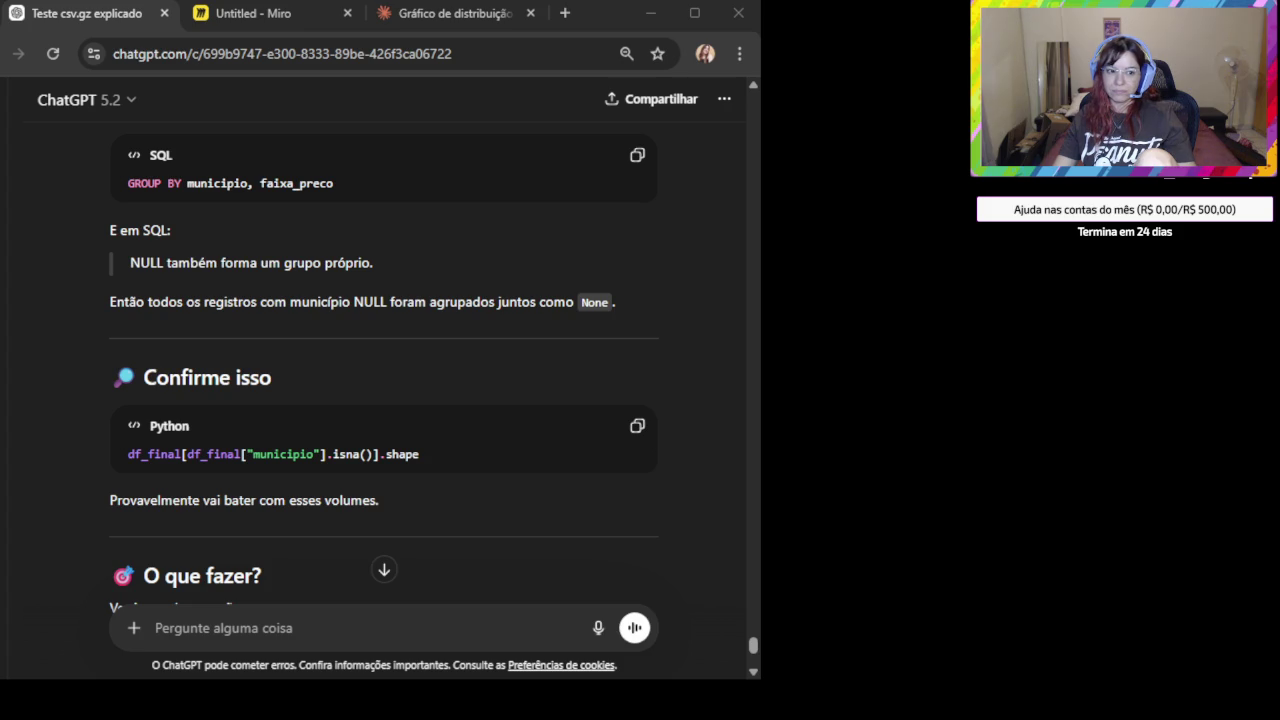
Scroll through the suggested WHERE municipio IS NOT NULL fix and corrected DuckDB query.
scroll(489, 558, "down", 2)
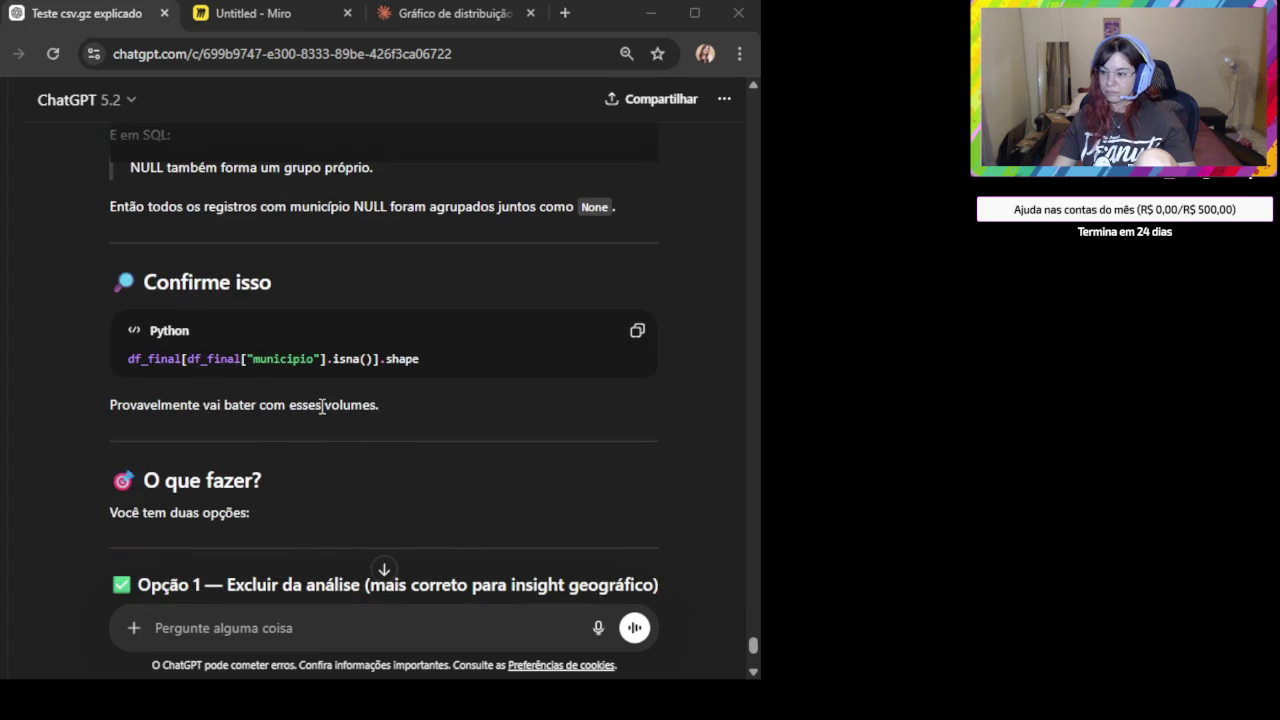
scroll(322, 406, "up", 2)
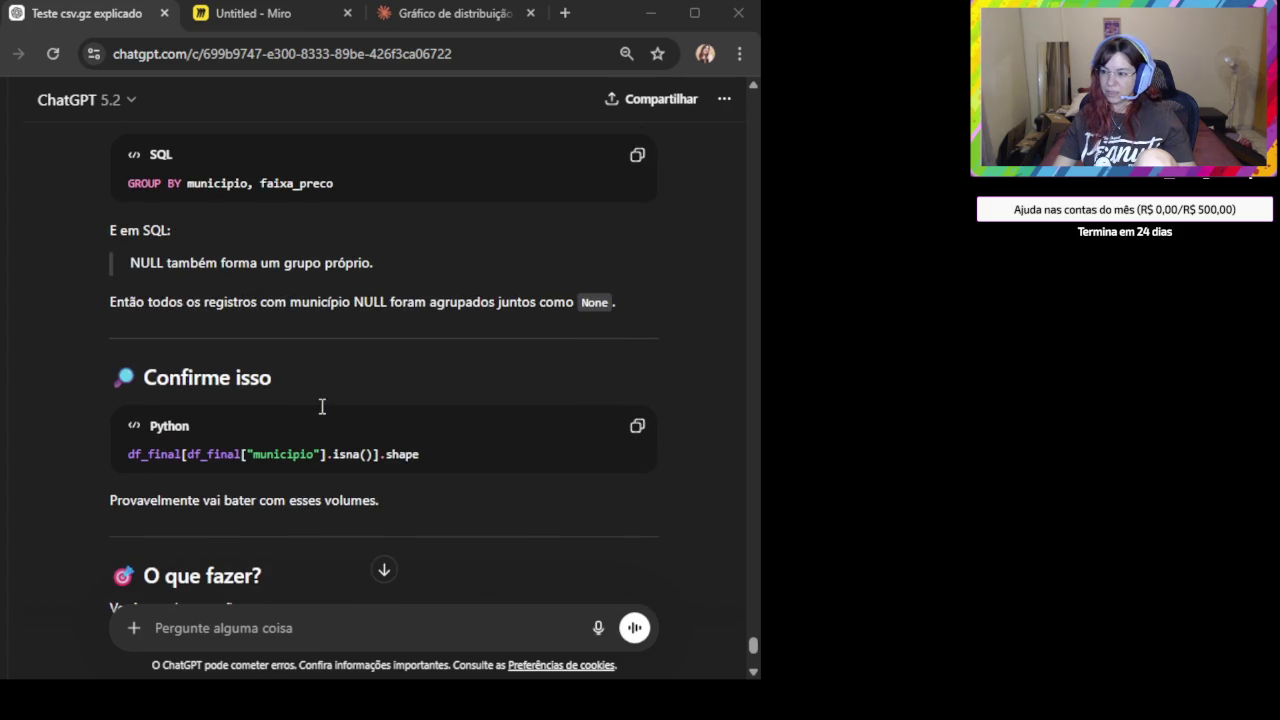
scroll(322, 406, "down", 1)
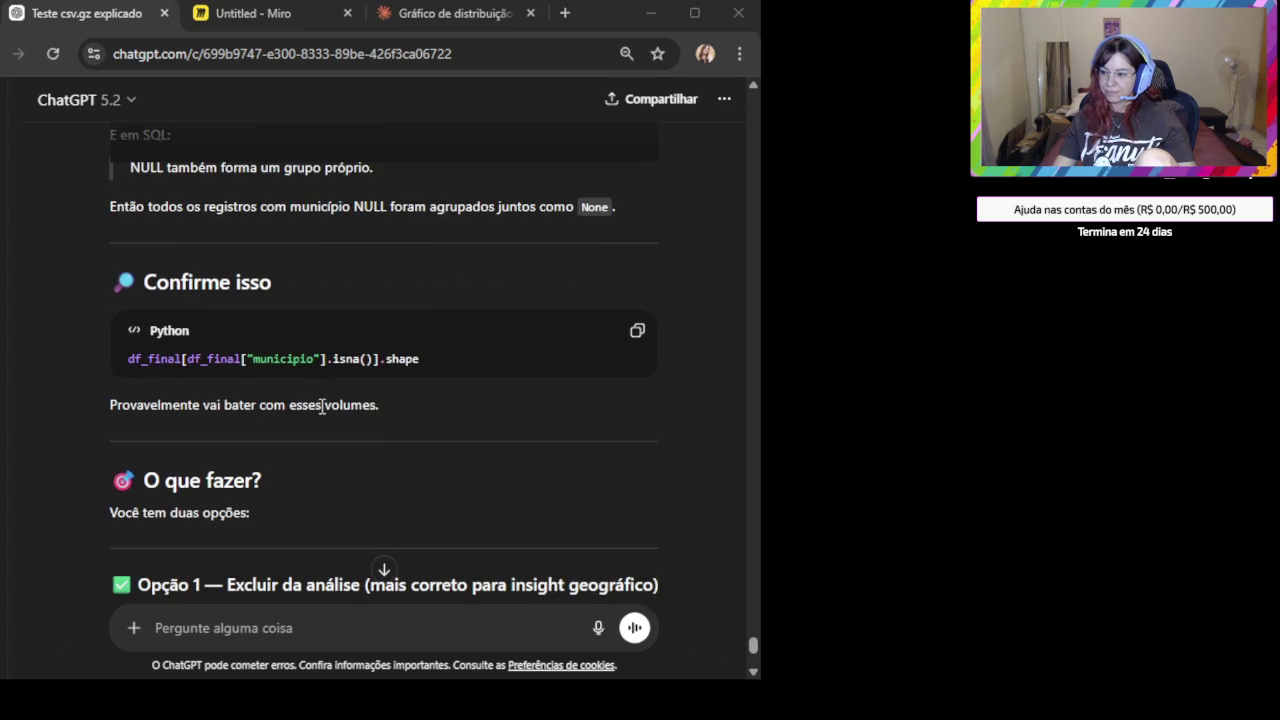
scroll(322, 406, "up", 2)
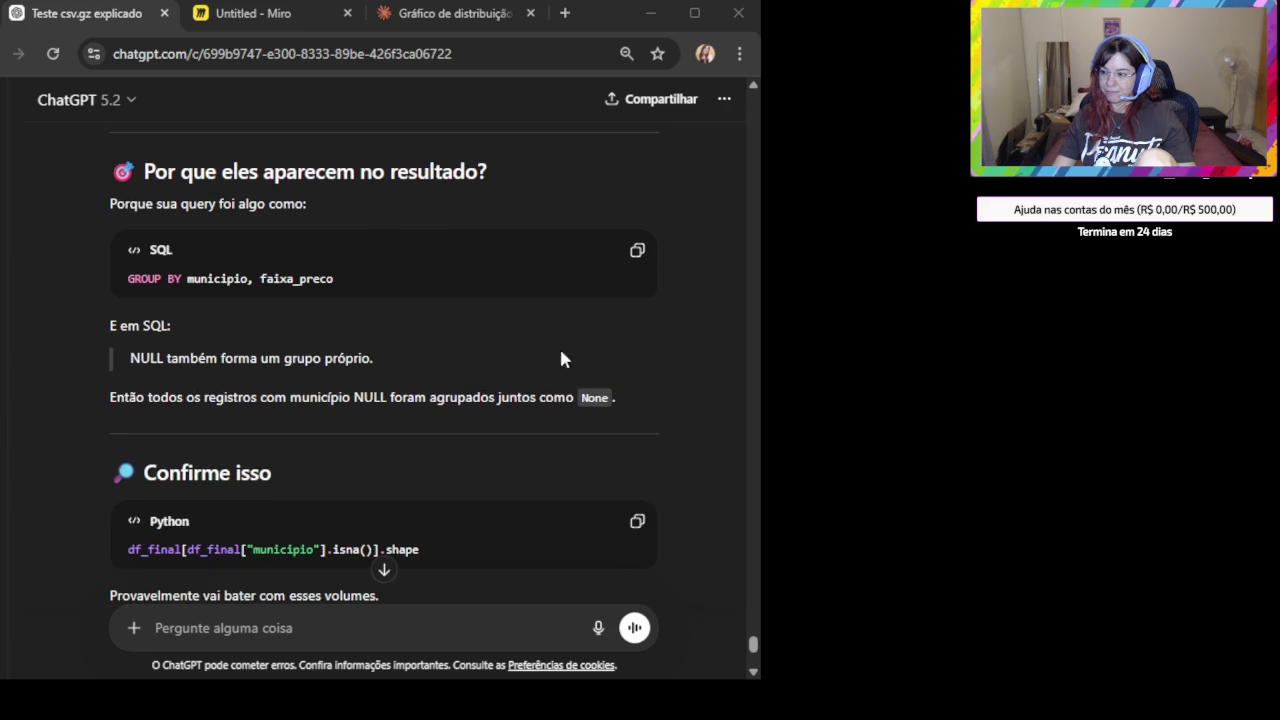
scroll(612, 258, "up", 2)
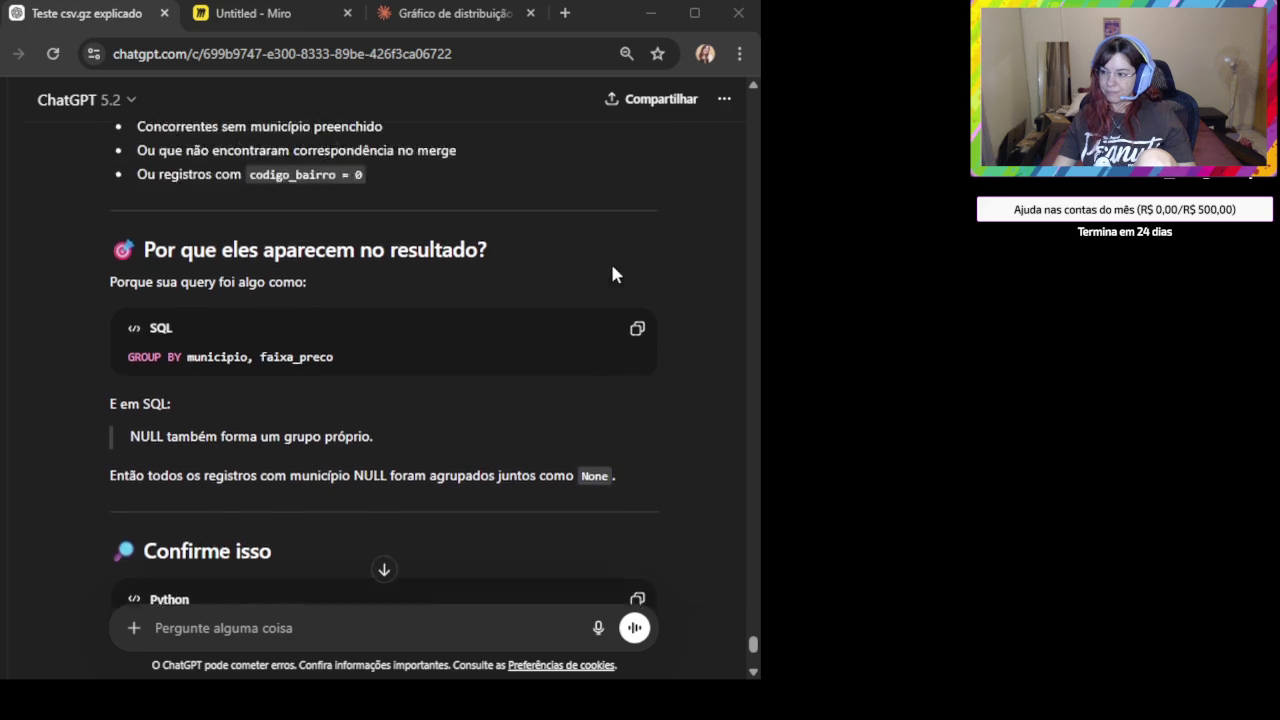
scroll(546, 357, "down", 4)
scroll(492, 415, "down", 2)
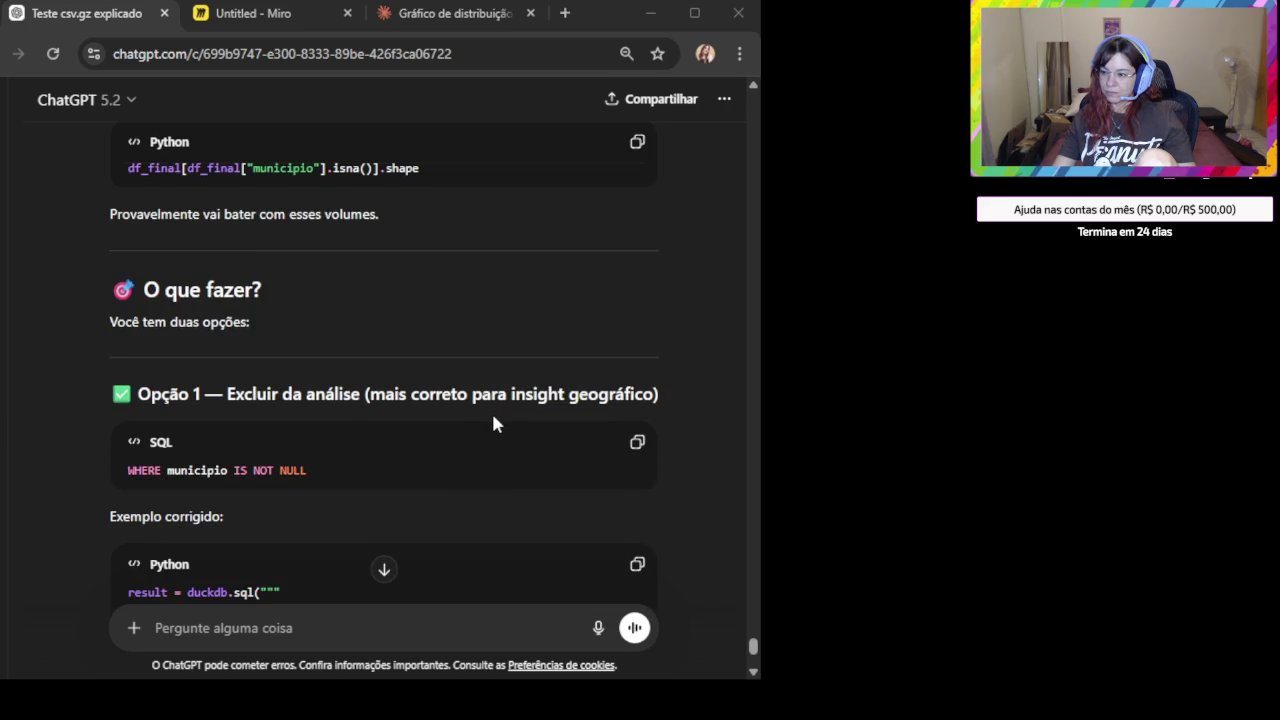
scroll(360, 455, "down", 2)
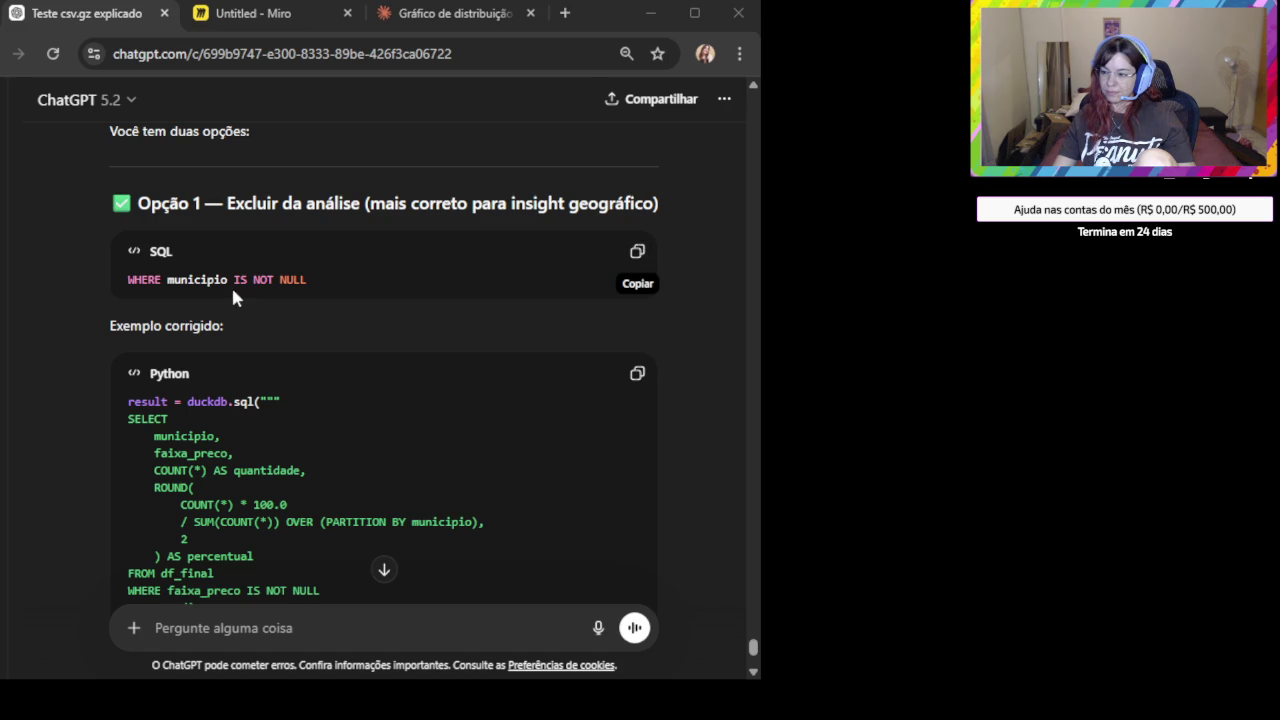
Copy the Opção 2 snippet using COALESCE(municipio, 'Município não informado') for null municipalities.
double_click(263, 279)
triple_click(266, 279)
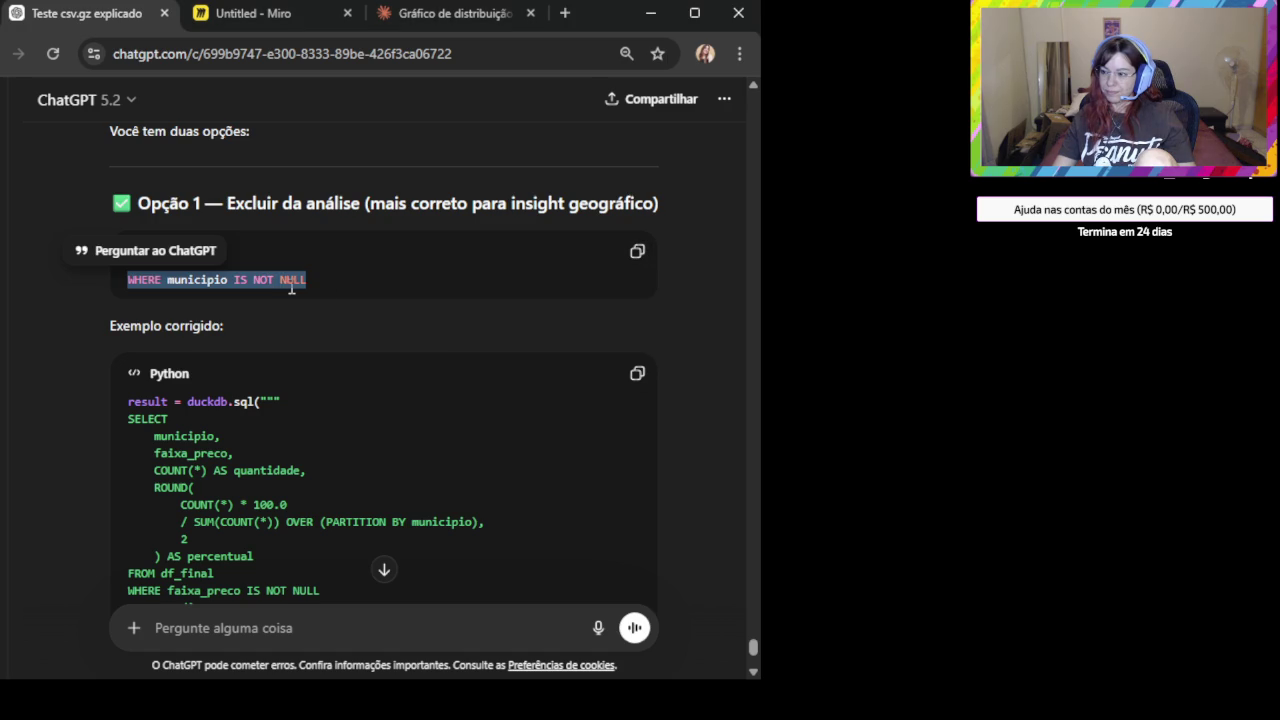
scroll(347, 440, "down", 1)
scroll(347, 440, "down", 3)
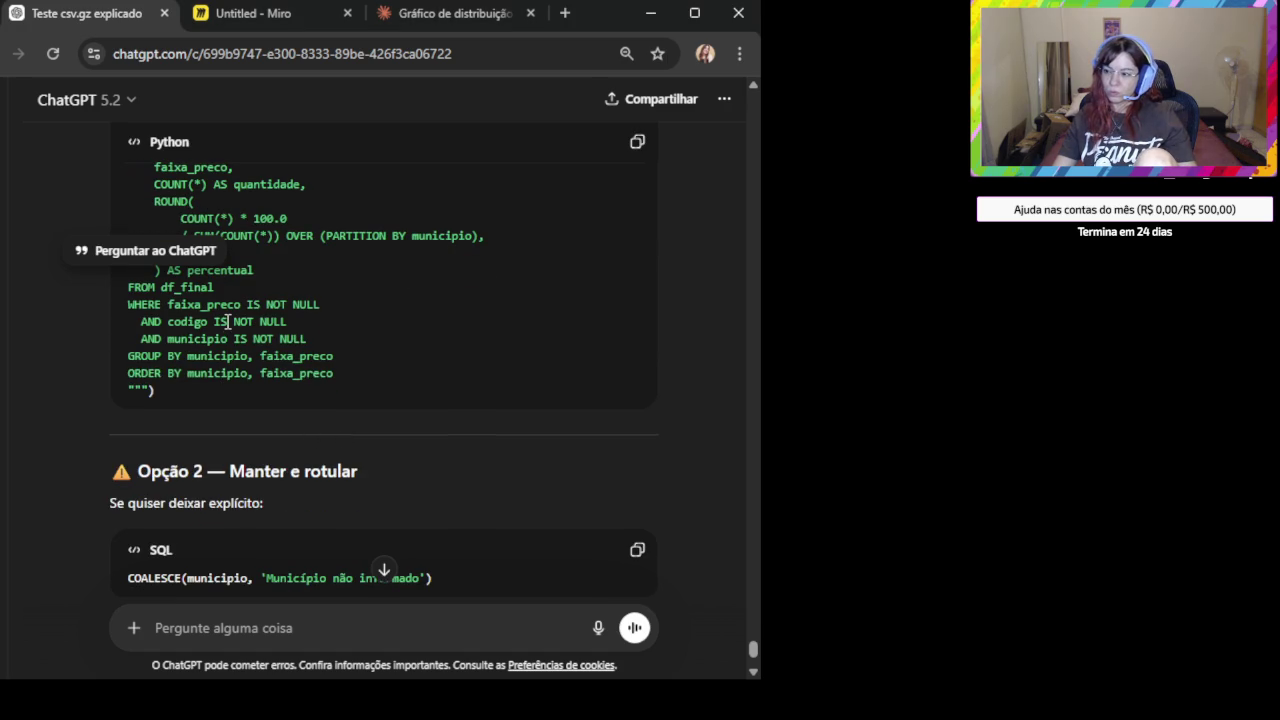
scroll(325, 370, "down", 2)
scroll(325, 376, "down", 1)
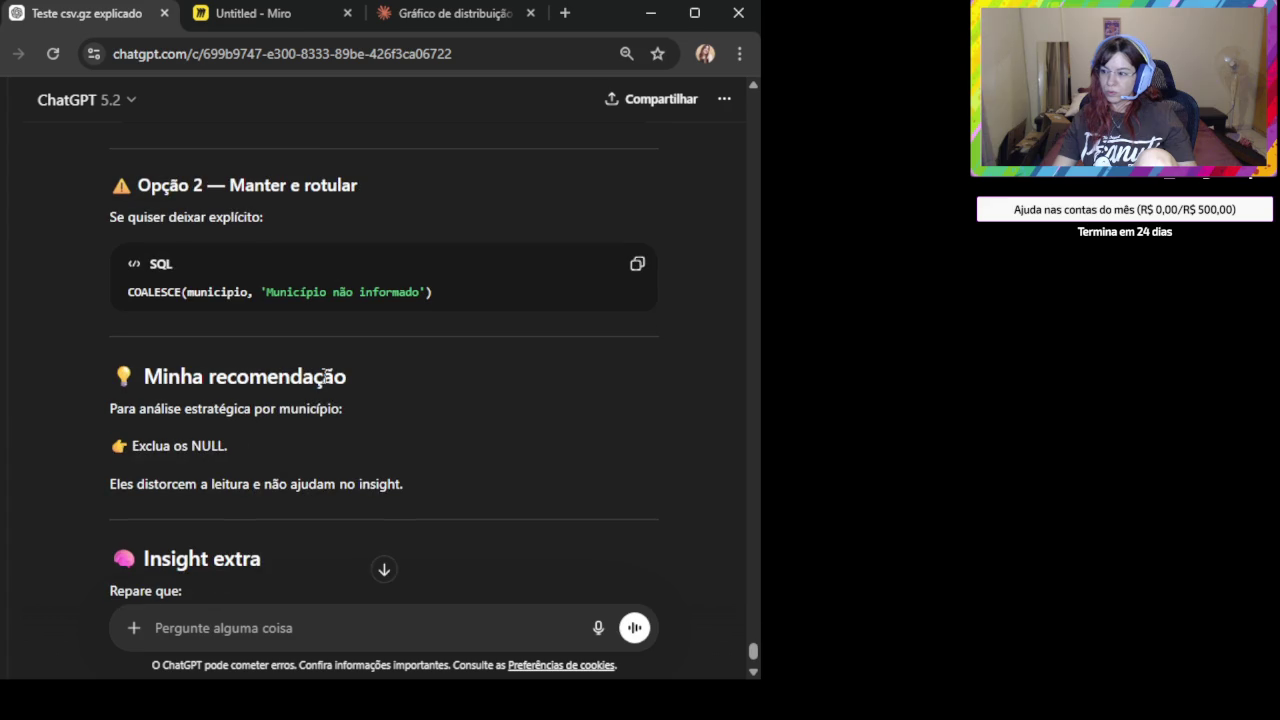
scroll(400, 300, "up", 1)
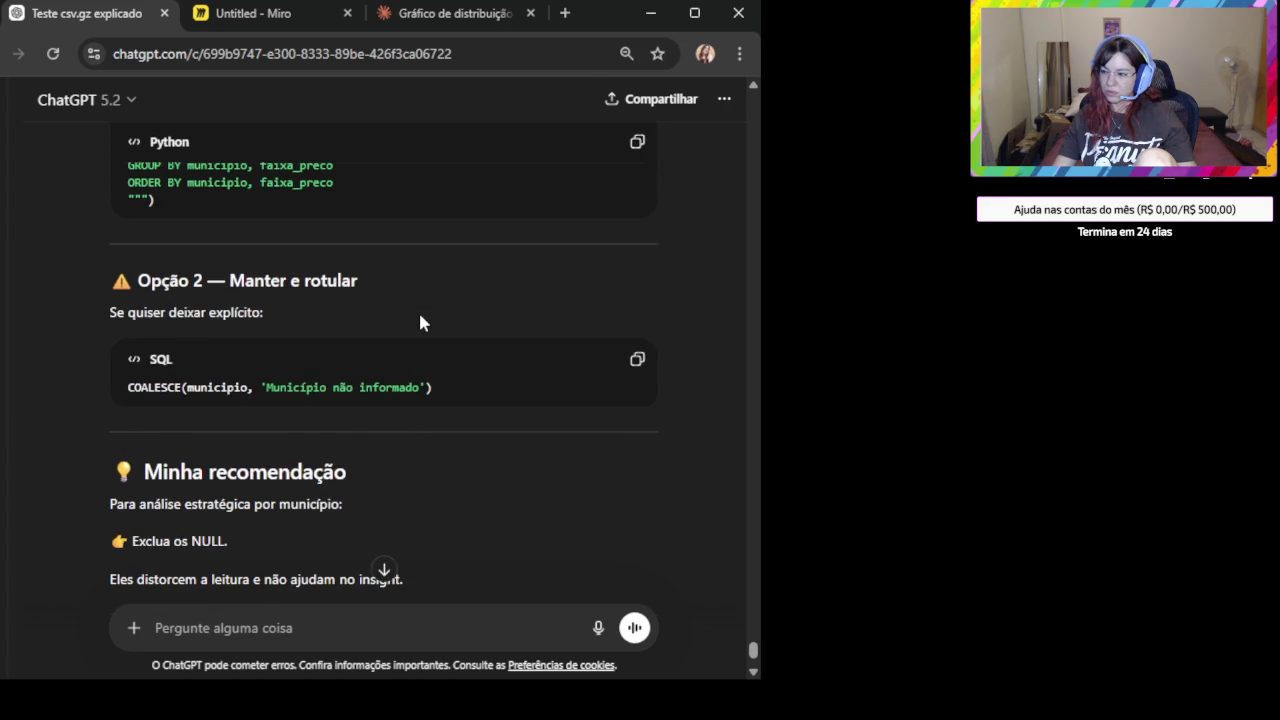
left_click(638, 362)
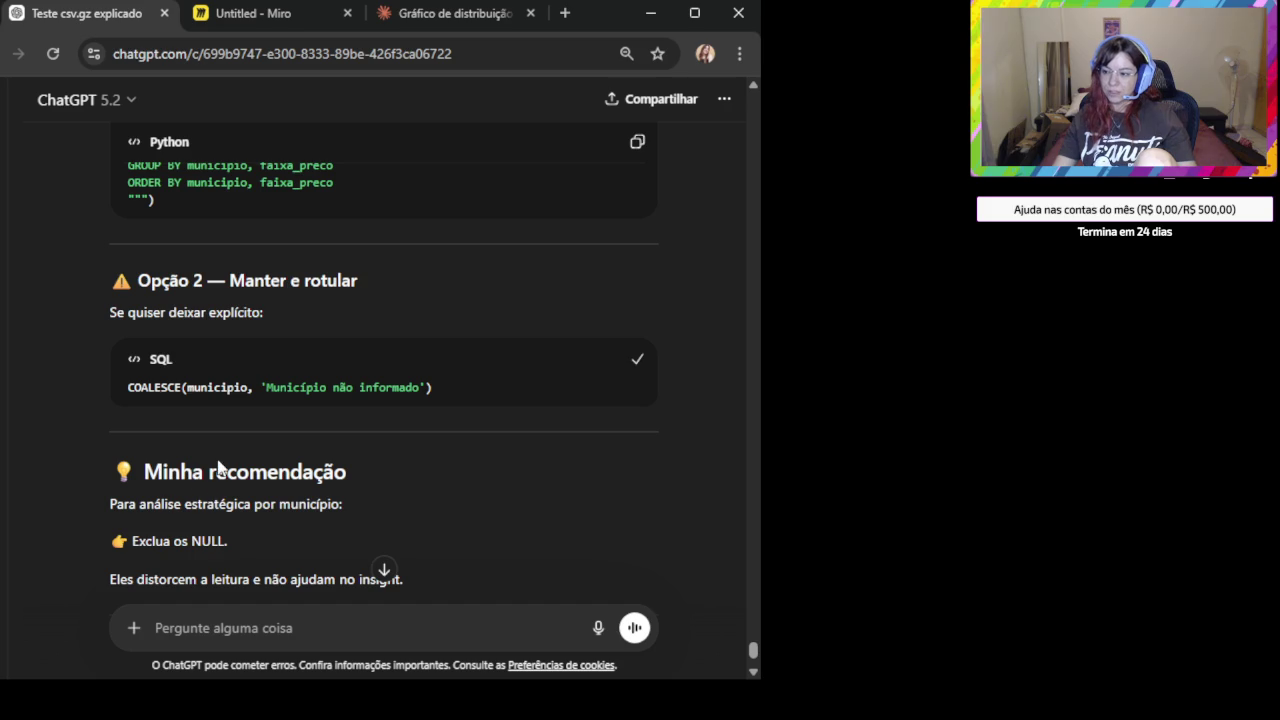
scroll(360, 580, "up", 3)
scroll(333, 600, "down", 1)
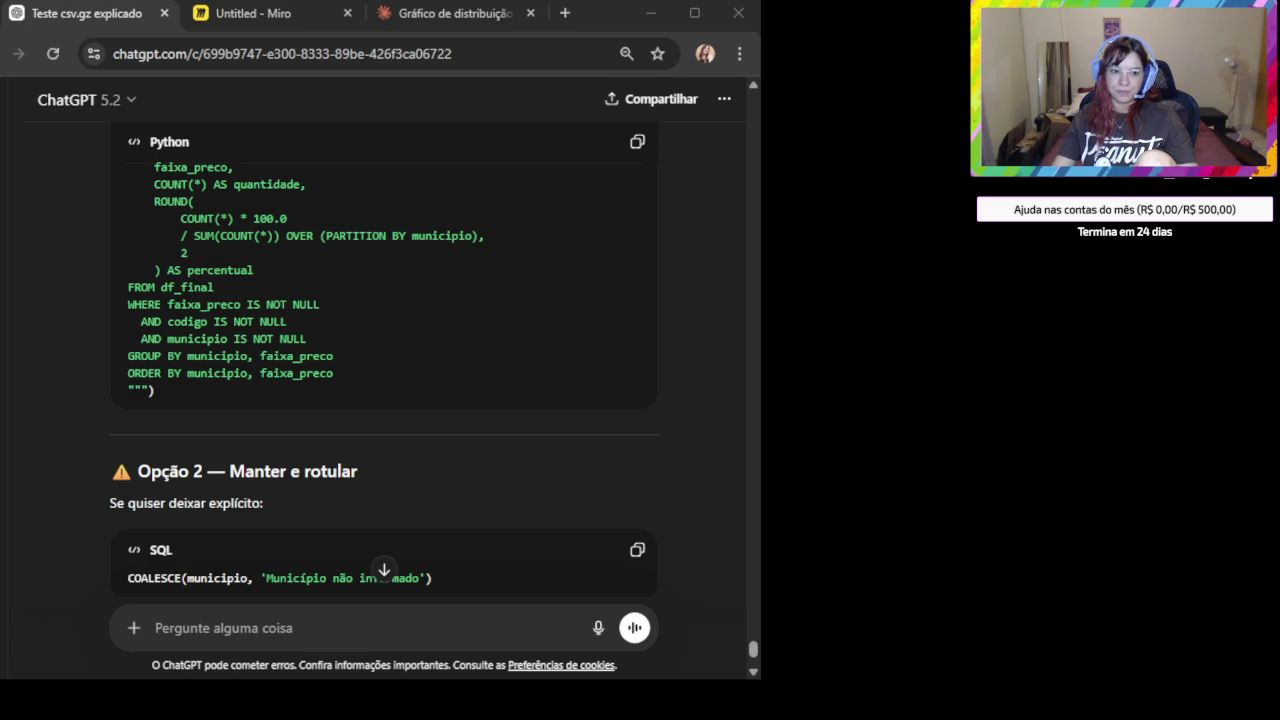
scroll(294, 371, "down", 2)
scroll(139, 305, "down", 4)
scroll(380, 459, "down", 2)
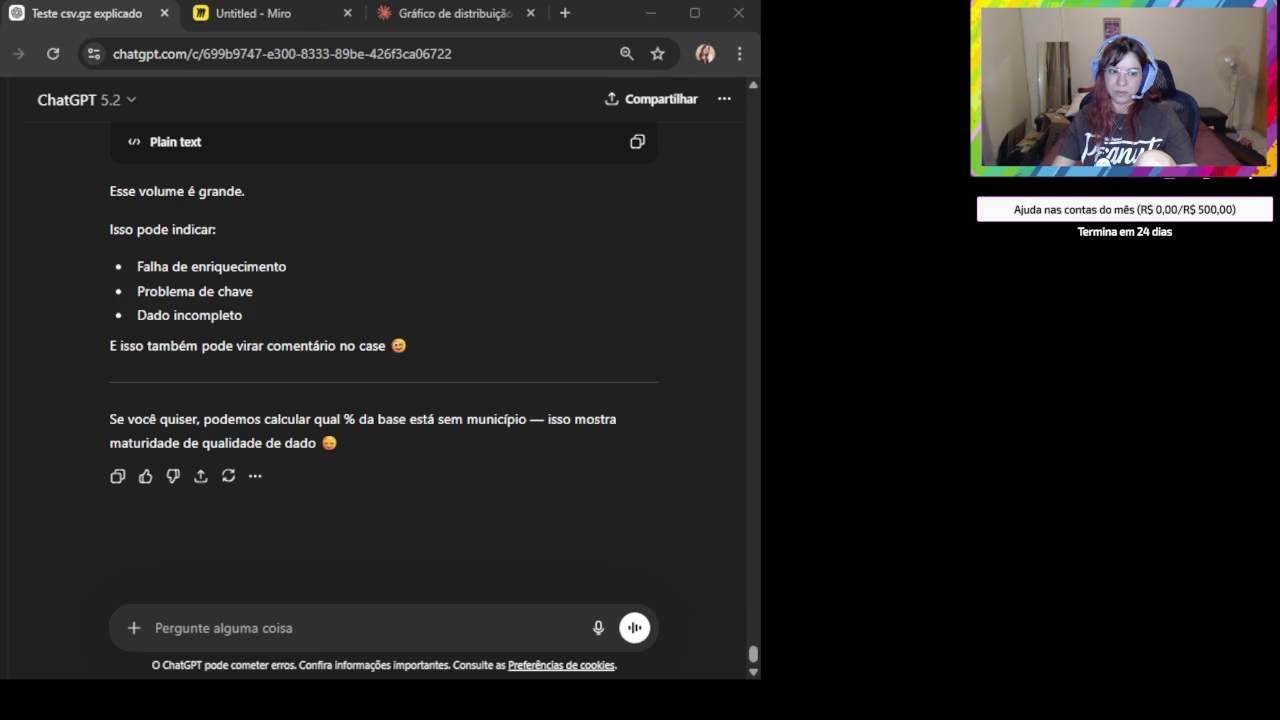
Send the pasted barplot code with the question 'Pode colocar em azul?'.
left_click(246, 658)
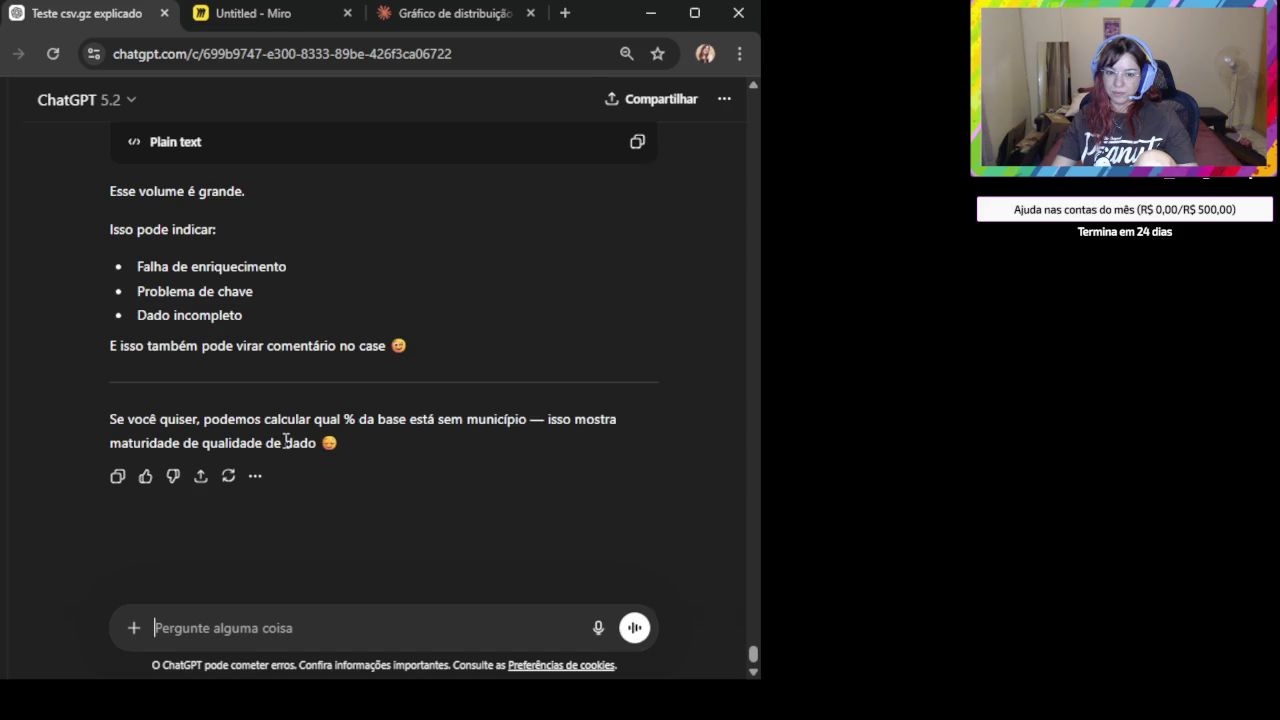
key("ctrl+v")
scroll(285, 441, "down", 3)
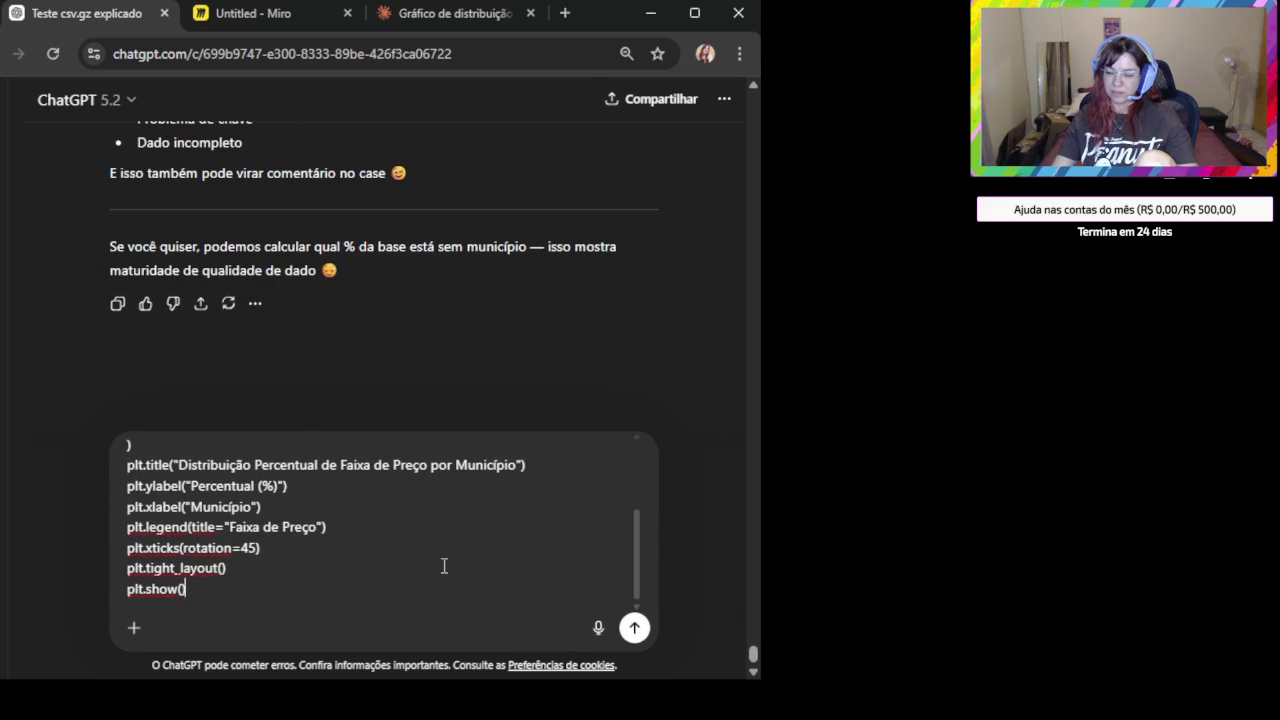
key("shift+Return")
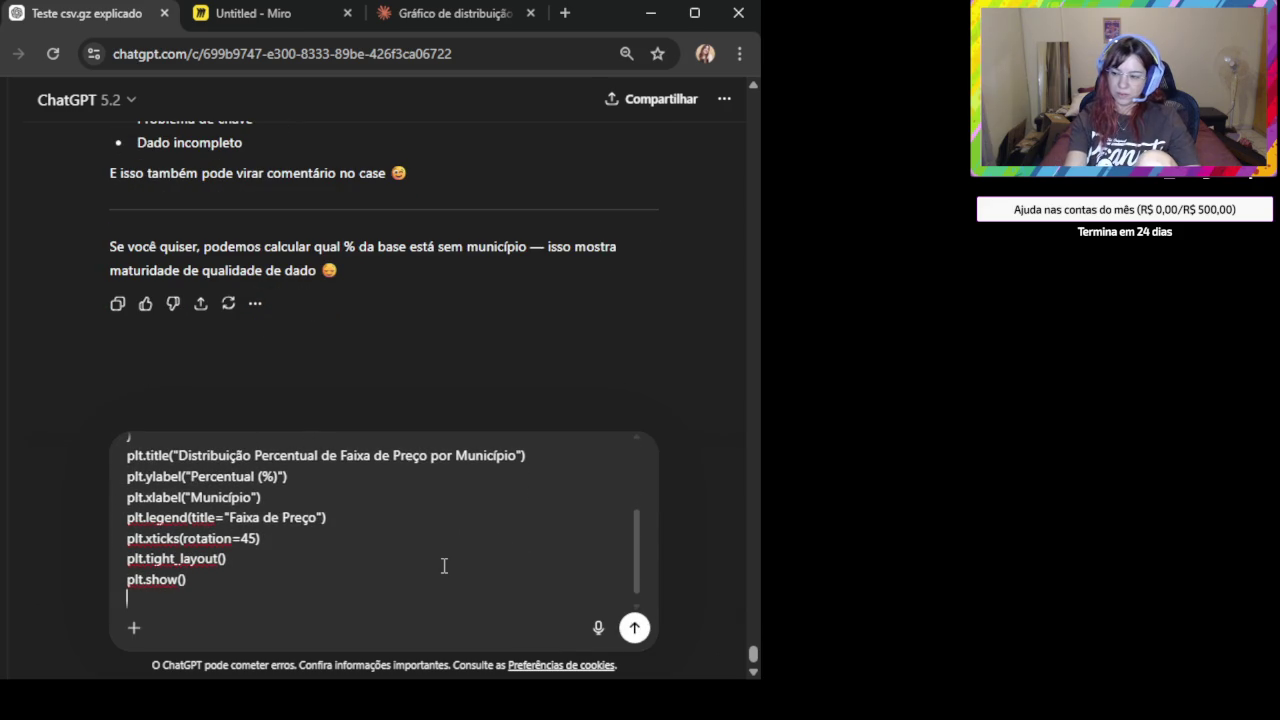
key("shift+Return")
type("Pode colocar")
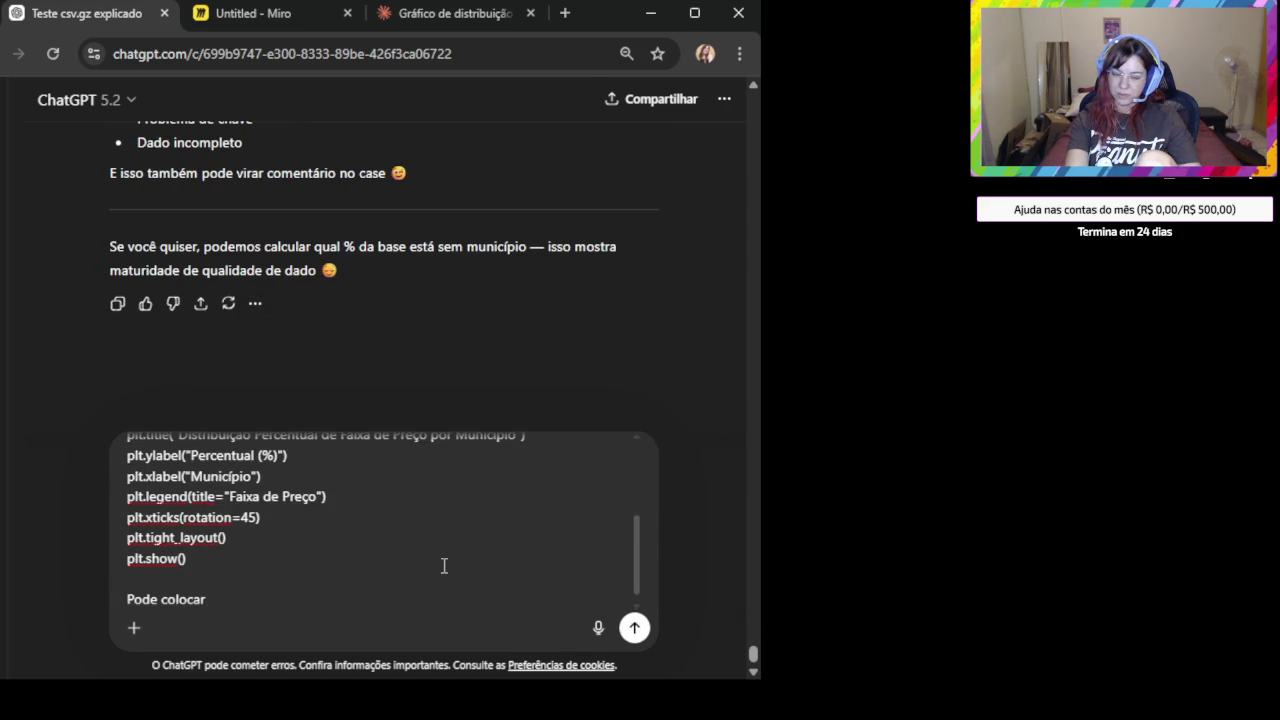
type(" em azul?")
key("Return")
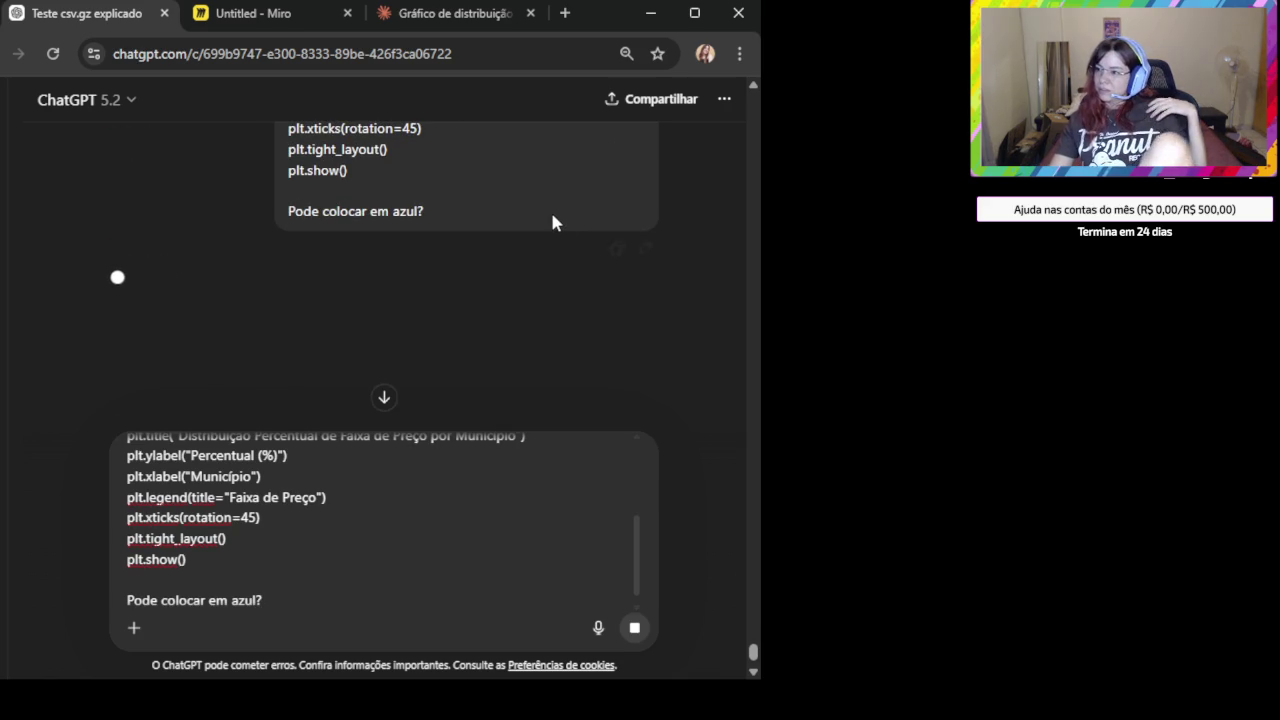
mouse_move(466, 180)
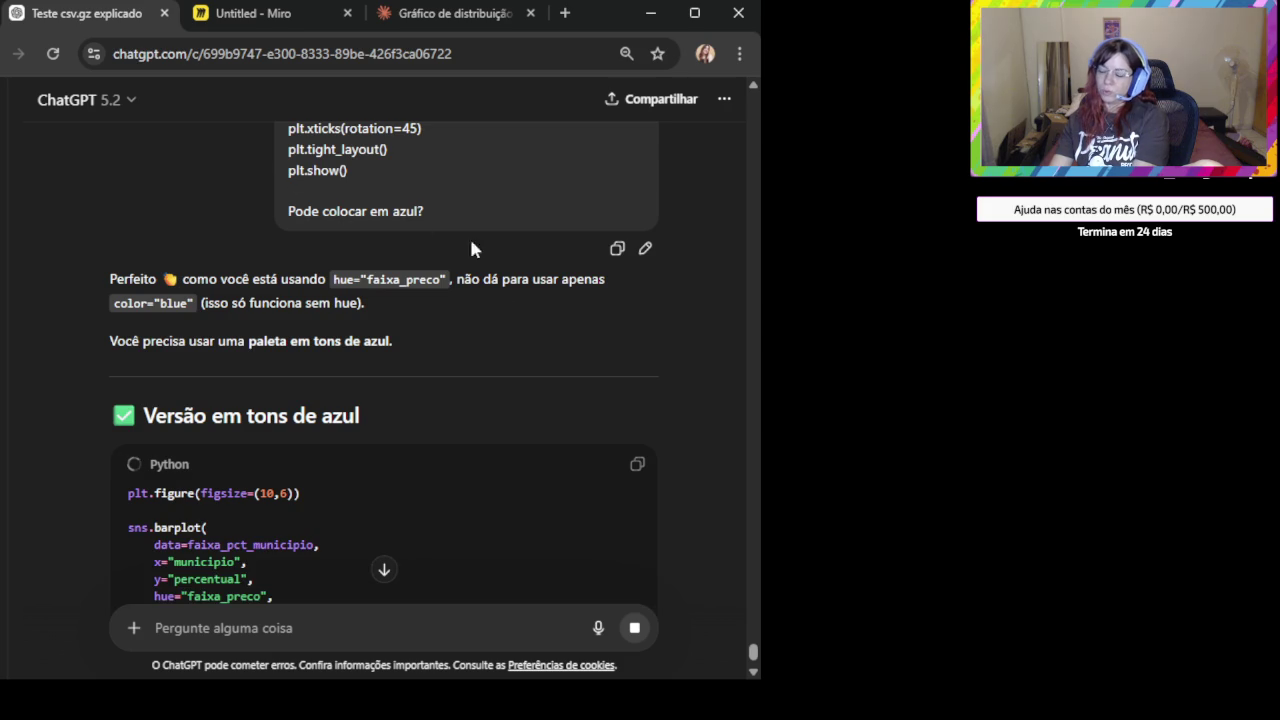
Copy the 'Versão em tons de azul' sns.barplot code using palette="Blues".
scroll(515, 350, "down", 2)
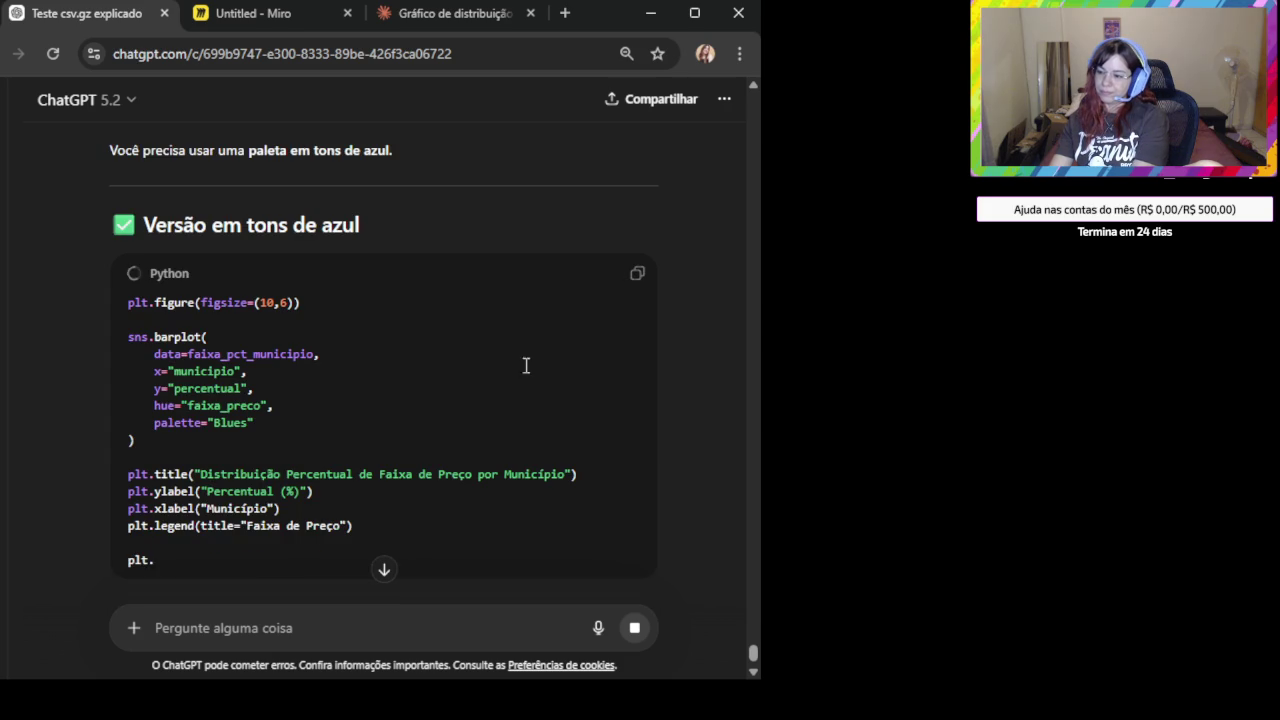
left_click(637, 275)
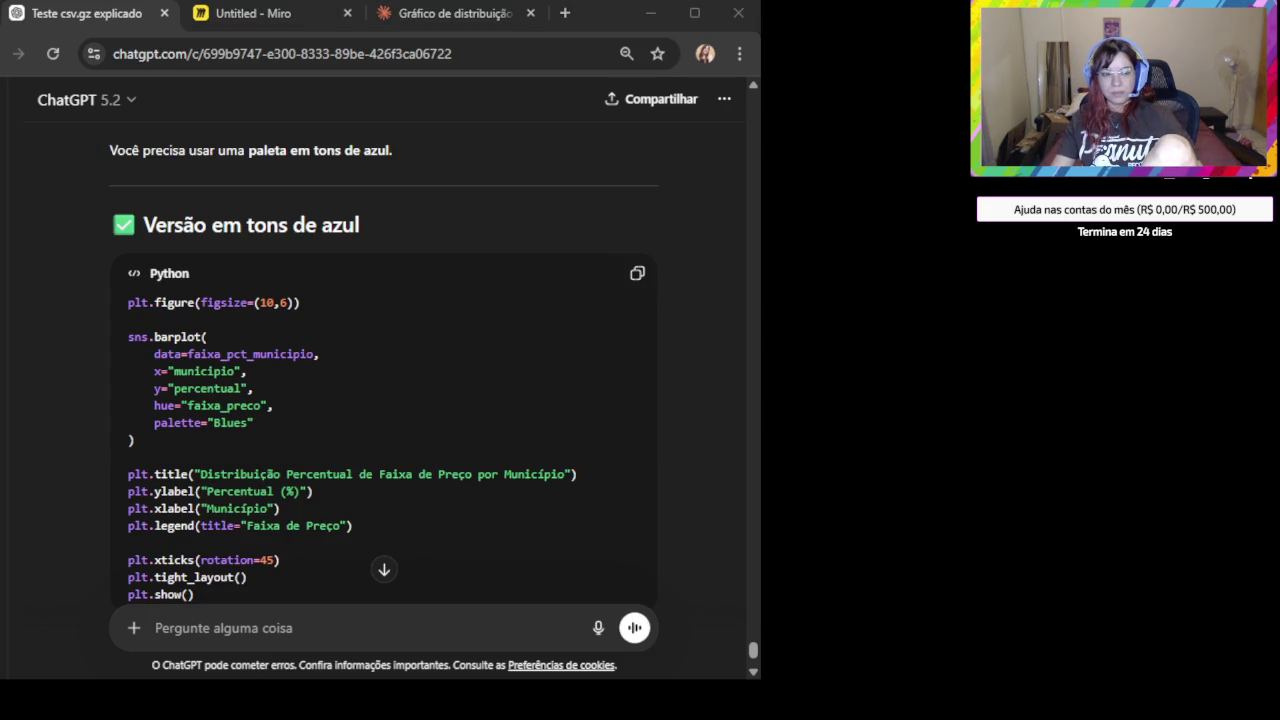
left_click(637, 274)
key("alt+Tab")
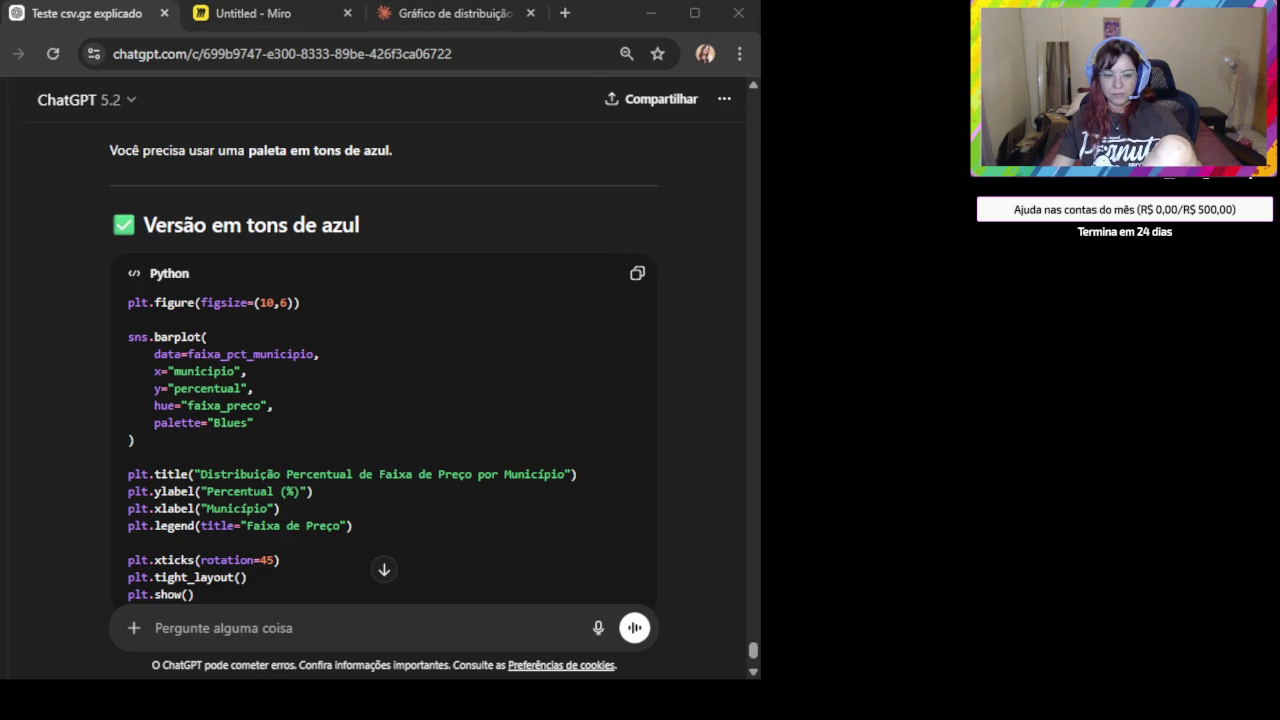
left_click(637, 273)
key("alt+Tab")
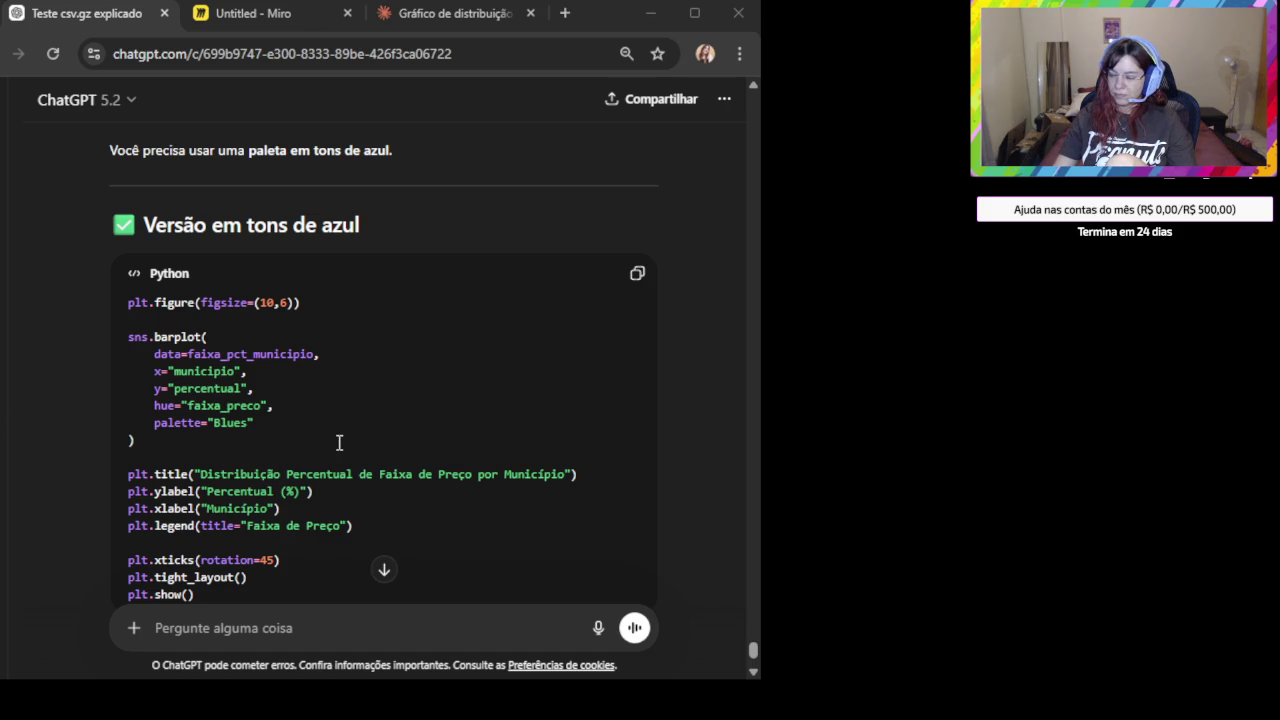
scroll(340, 445, "down", 1)
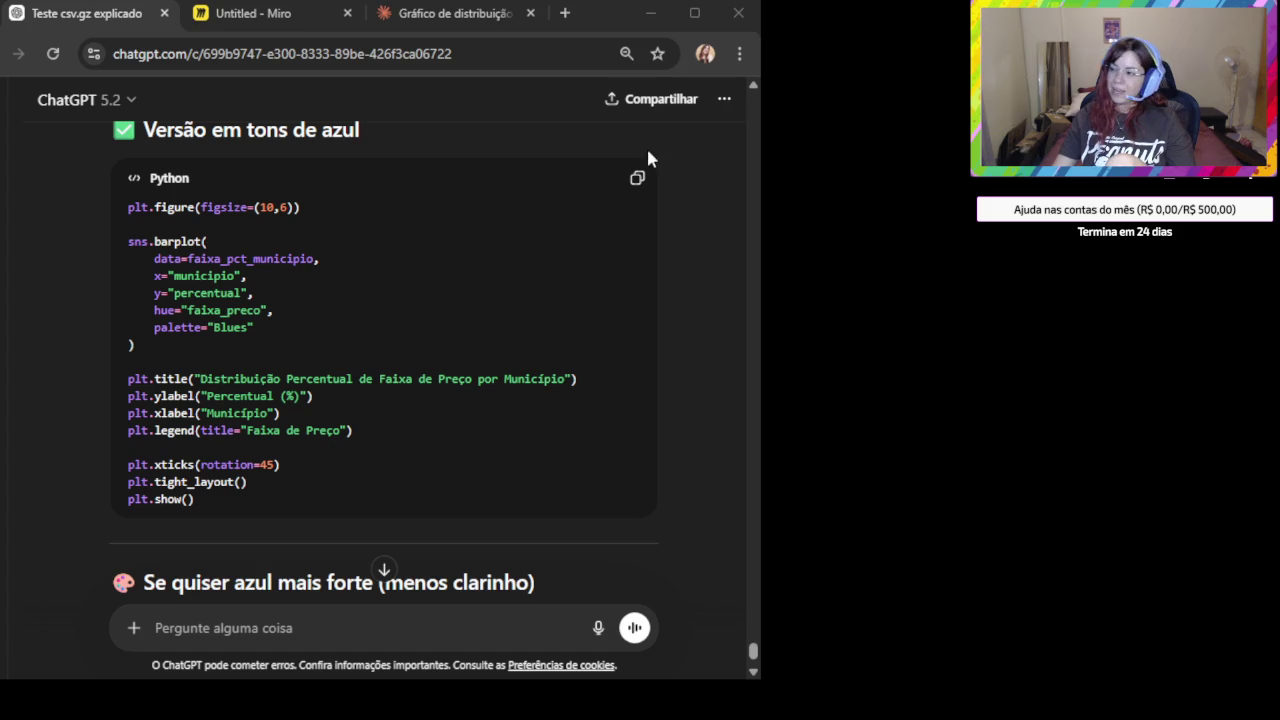
Copy the Blues barplot code again and paste the sns.barplot traceback into the message box.
left_click(630, 184)
scroll(560, 290, "down", 1)
scroll(590, 385, "down", 2)
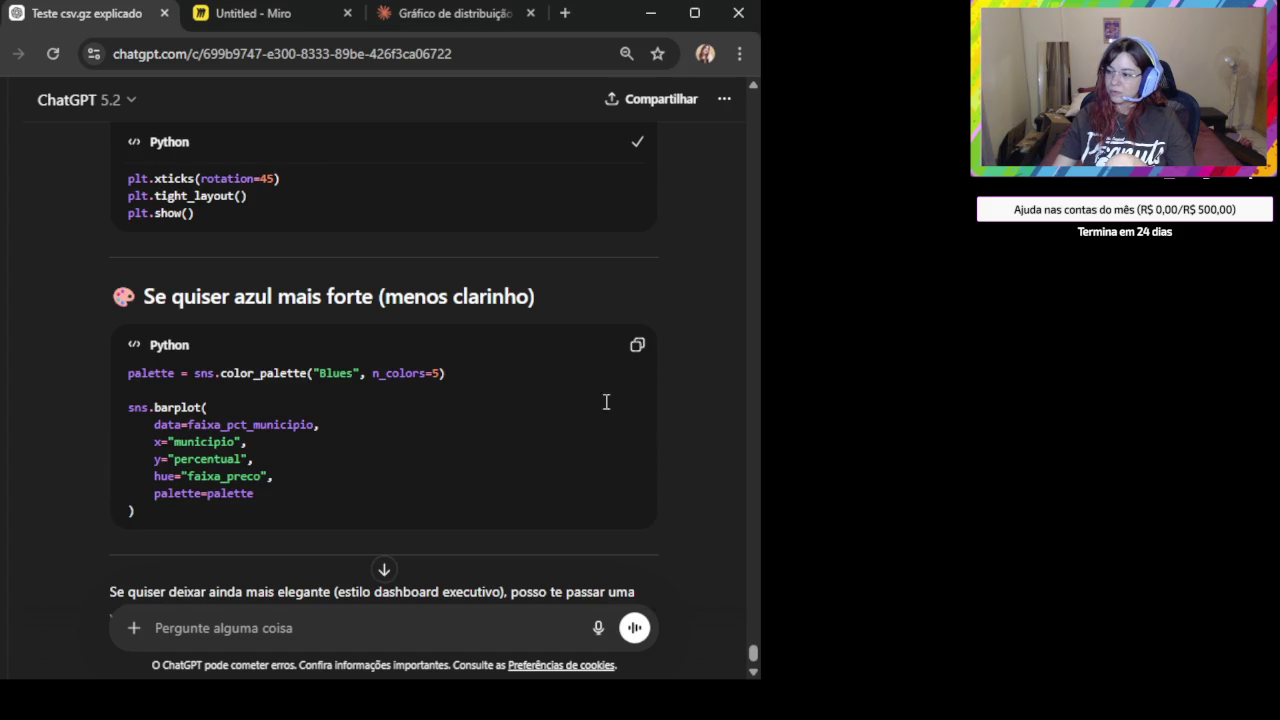
scroll(463, 389, "down", 2)
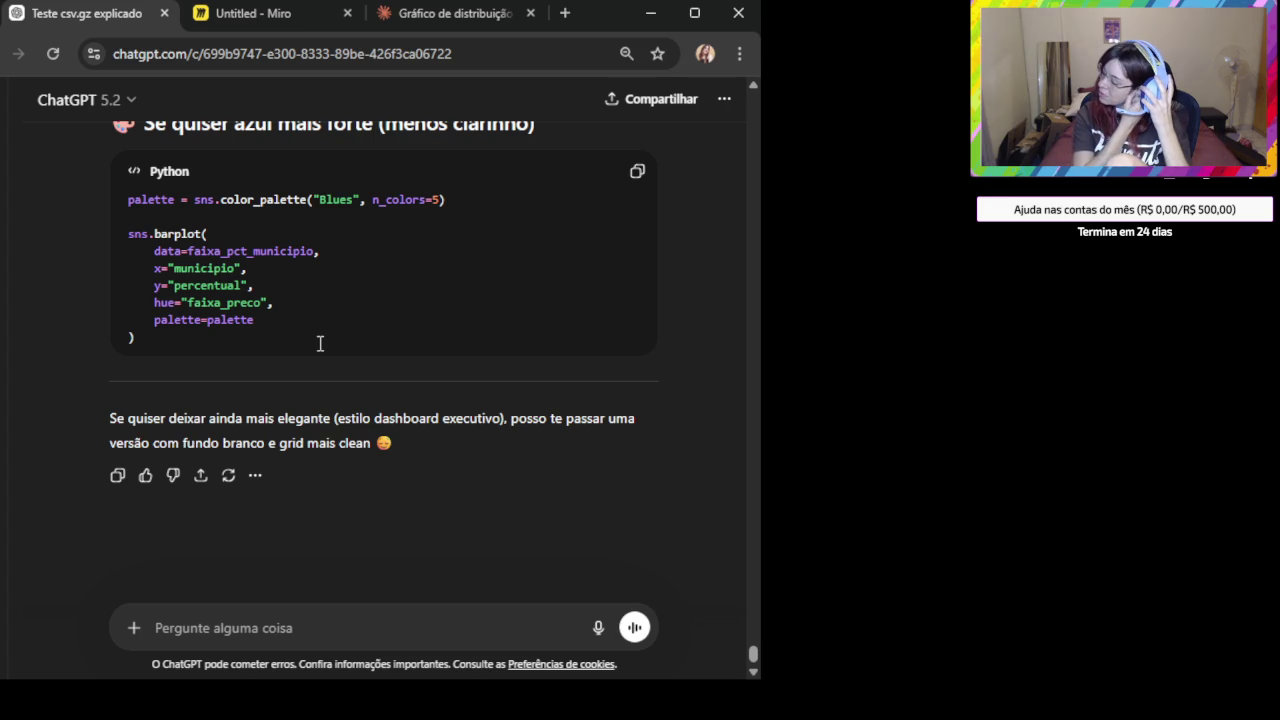
scroll(320, 343, "up", 4)
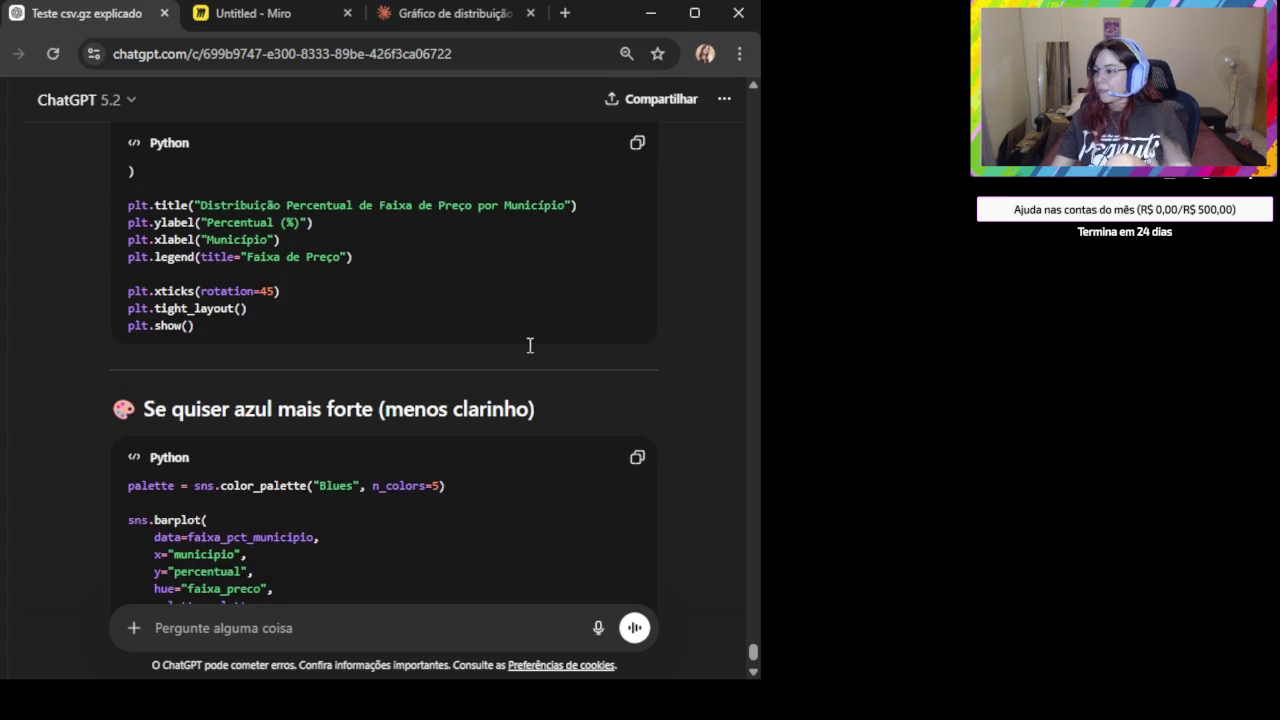
left_click(637, 142)
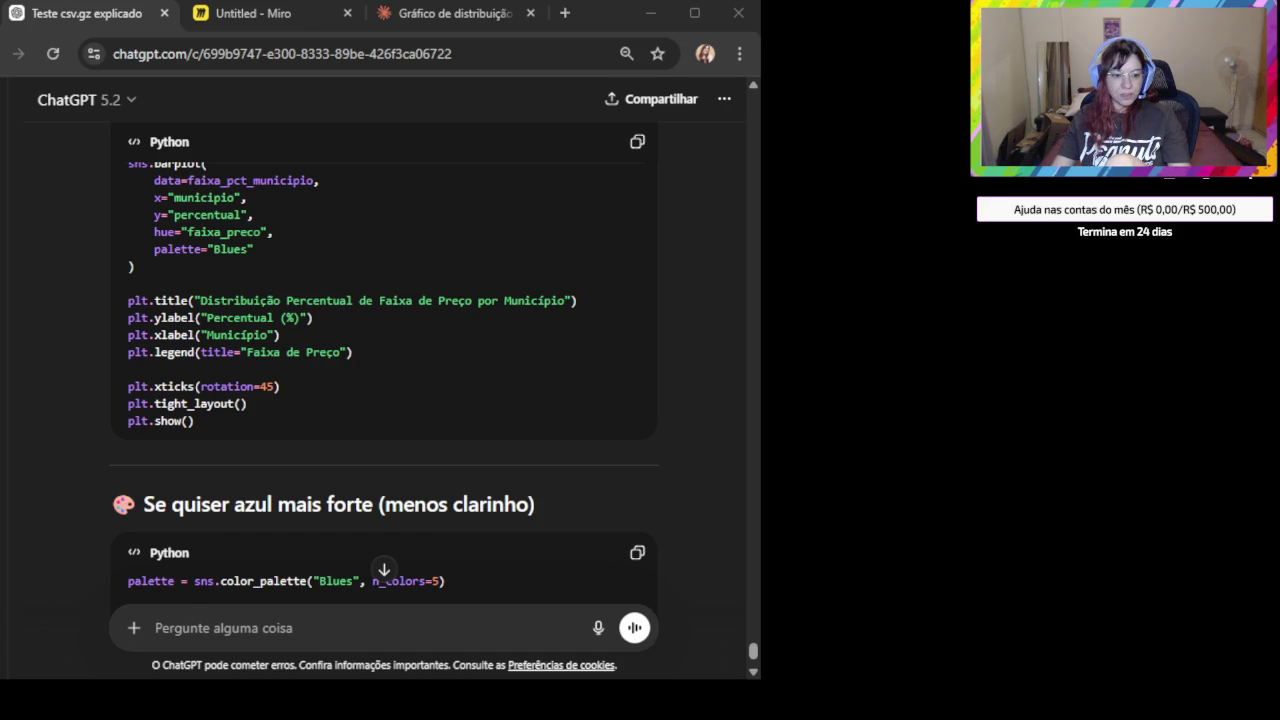
left_click(255, 624)
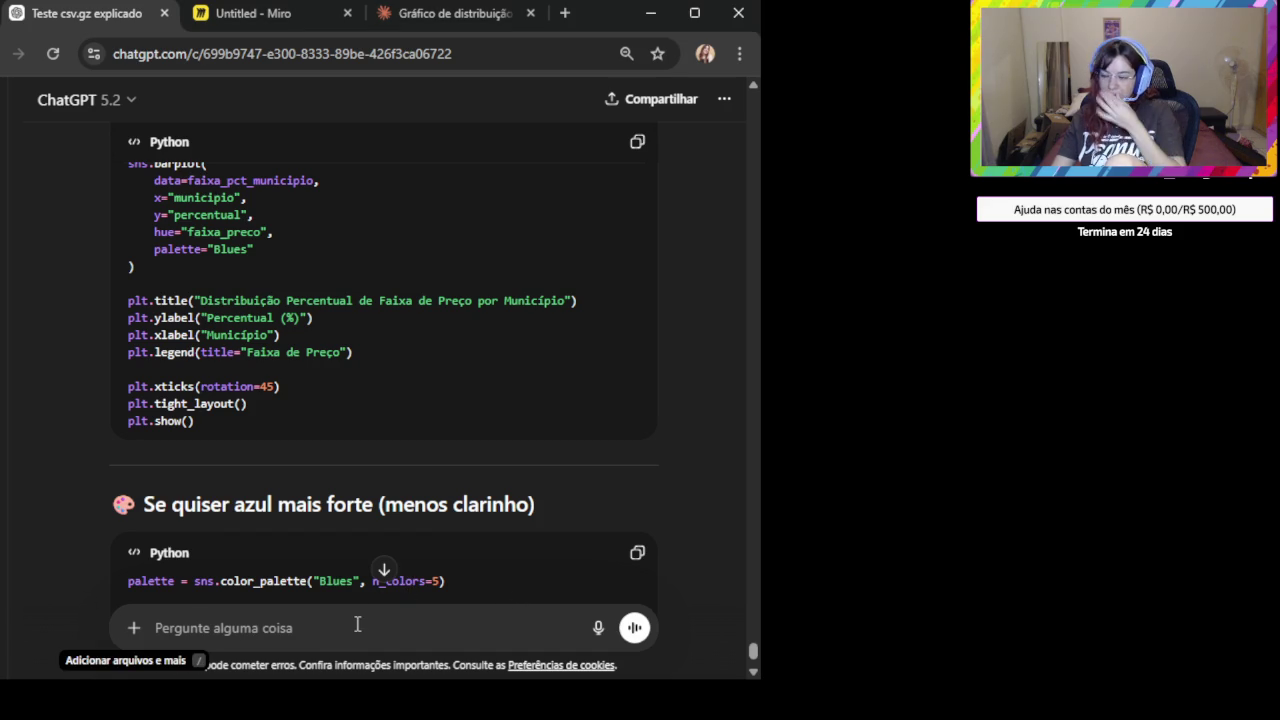
key("ctrl+v")
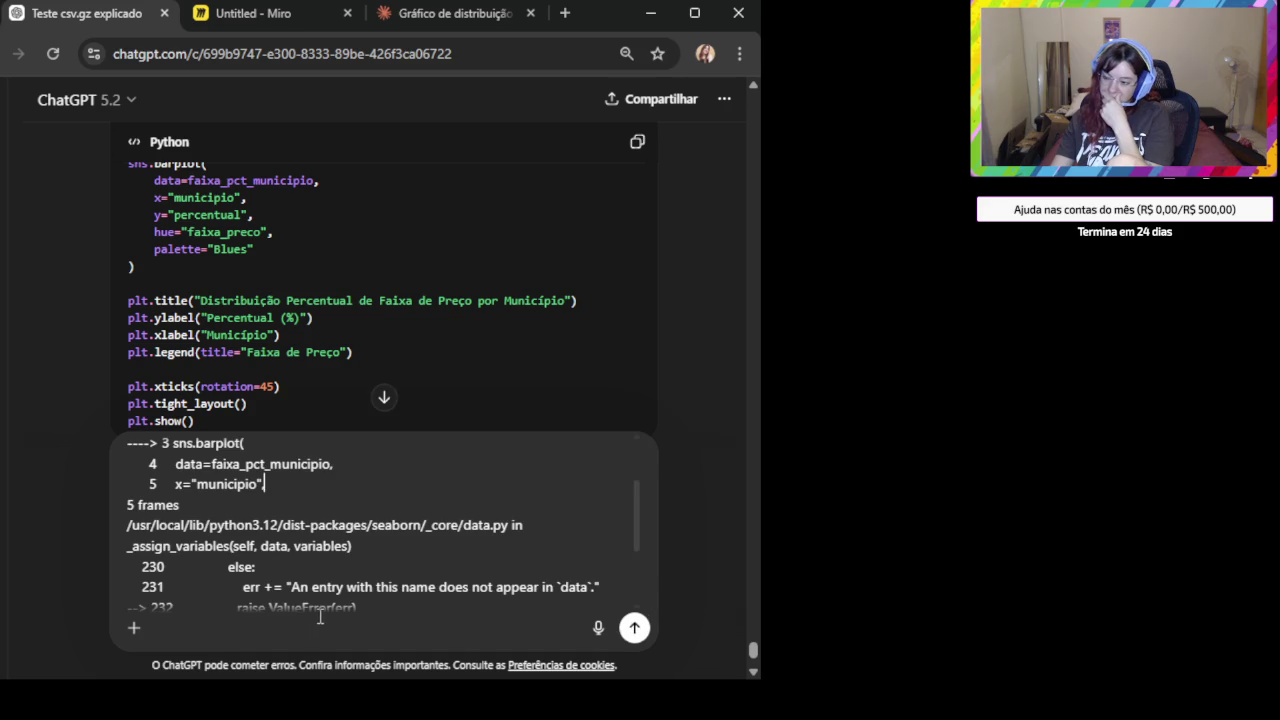
Send the pasted traceback and copy the suggested faixa_pct_municipio.columns code.
left_click(634, 628)
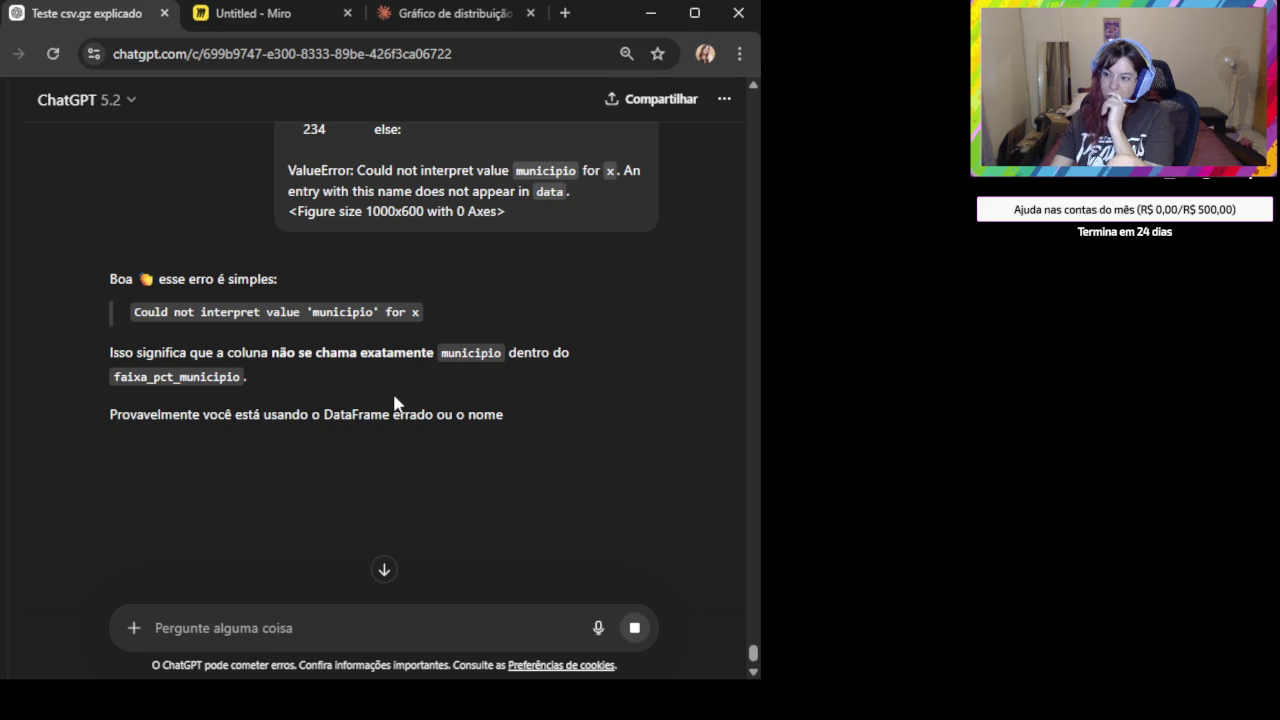
scroll(393, 403, "down", 2)
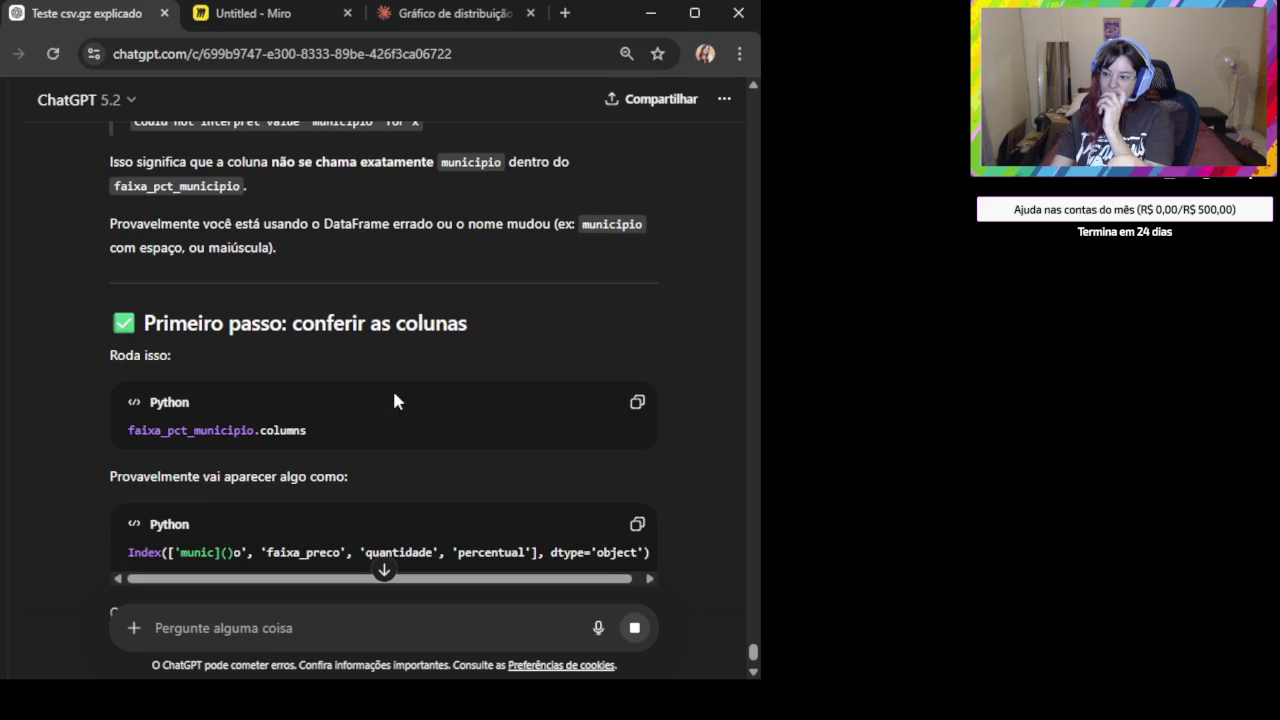
scroll(394, 401, "down", 2)
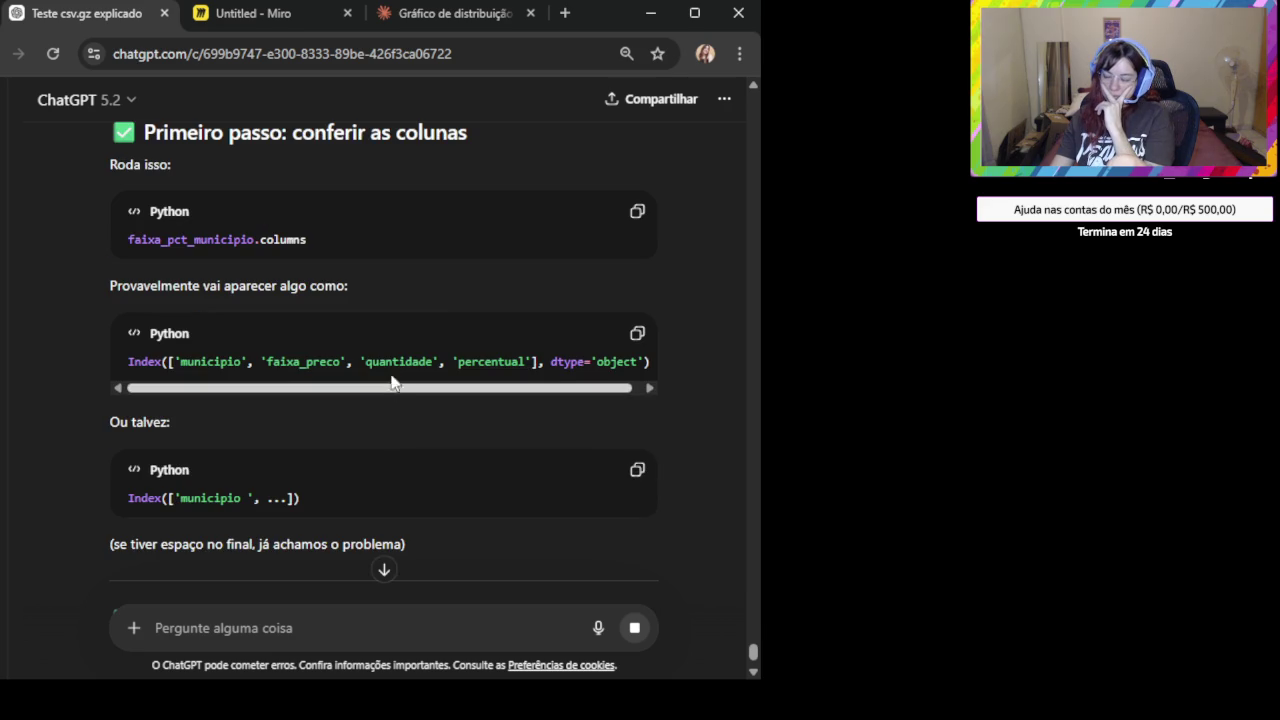
scroll(437, 330, "up", 1)
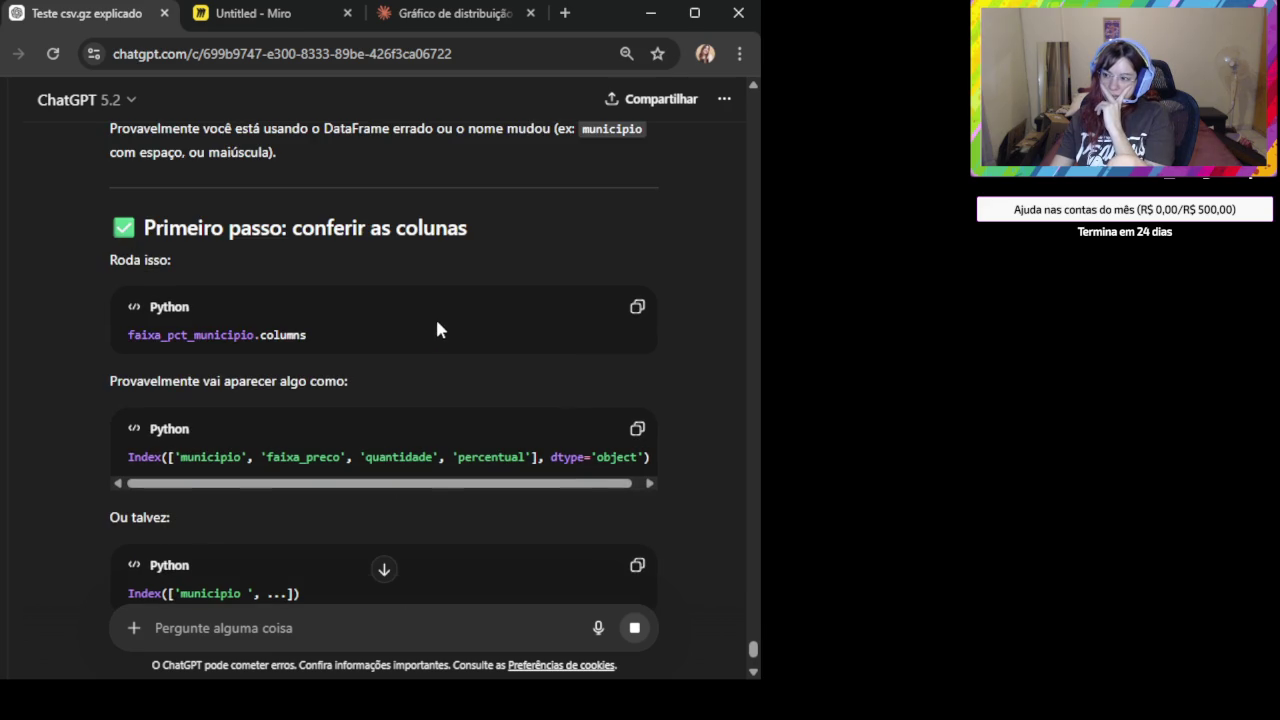
left_click(637, 306)
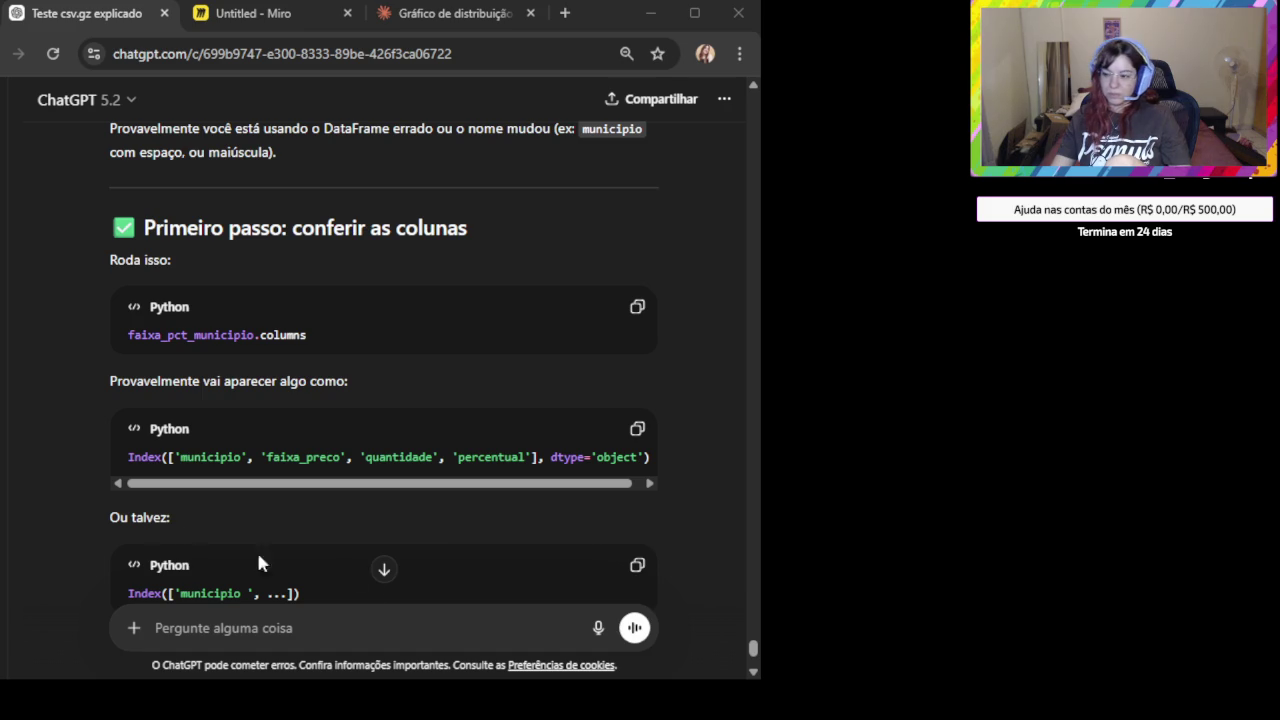
left_click(313, 642)
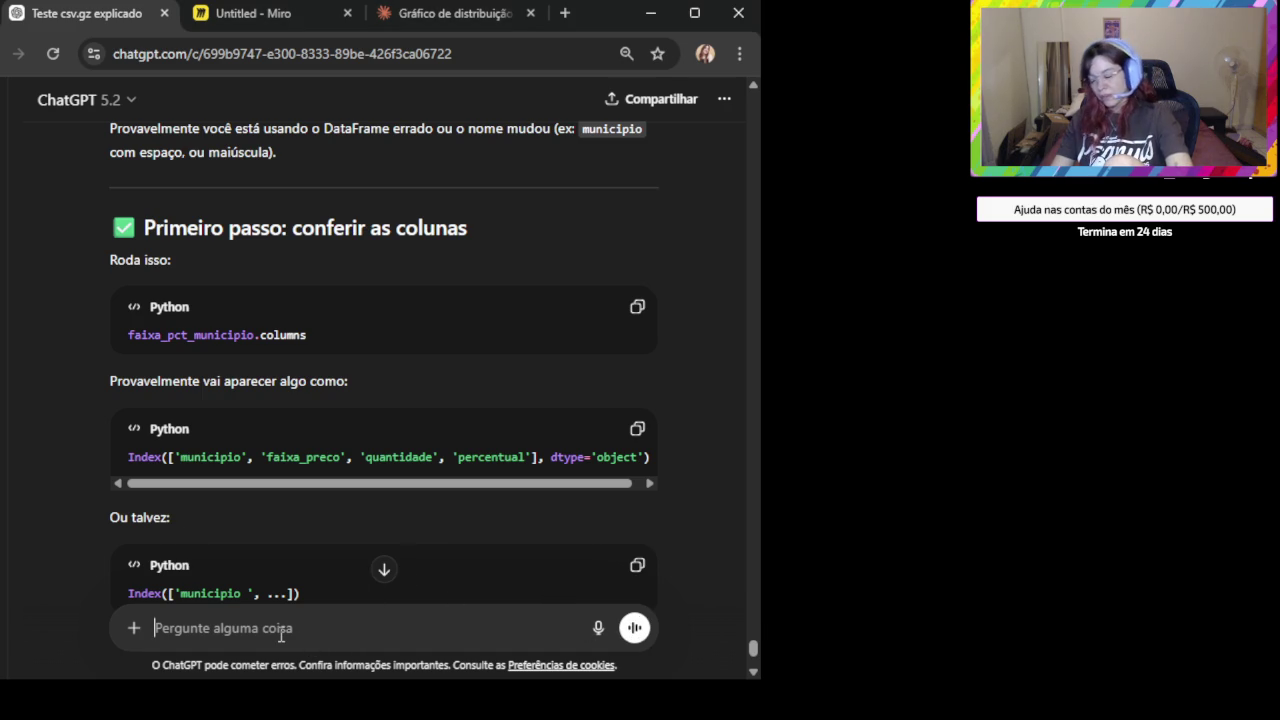
Send the faixa_pct_municipio column listing and clear the leftover message text.
key("ctrl+v")
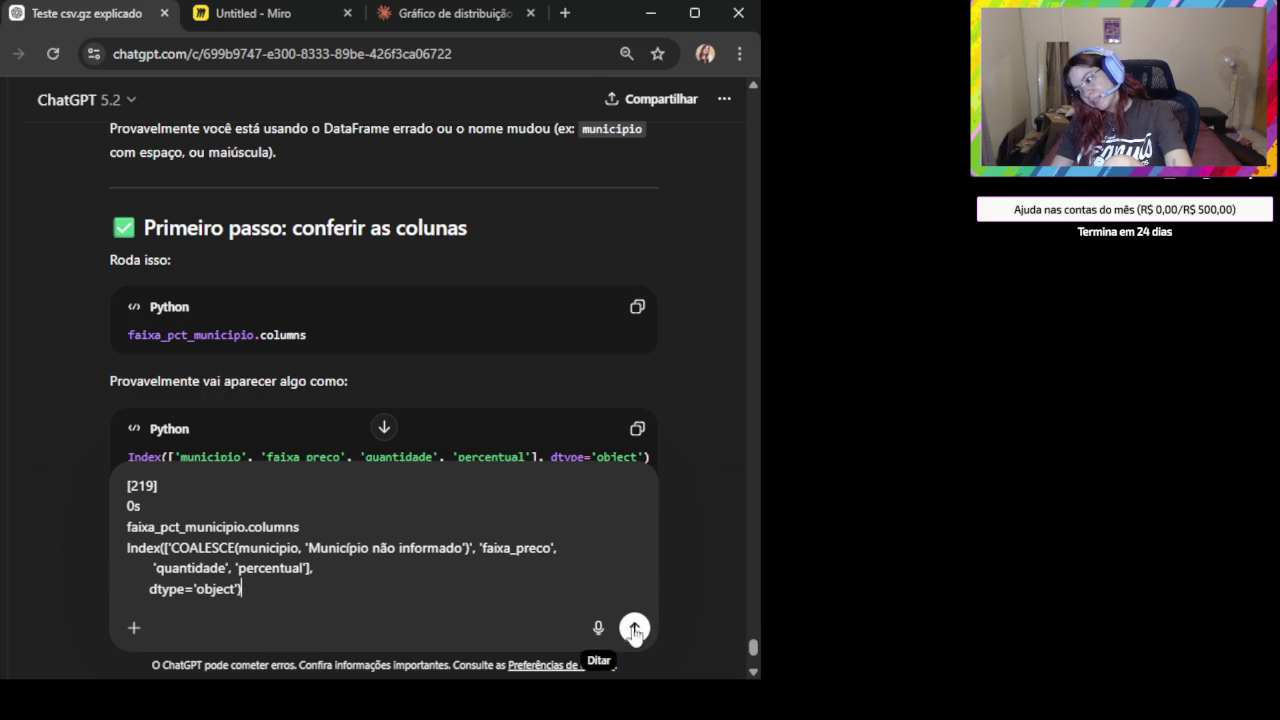
left_click(634, 627)
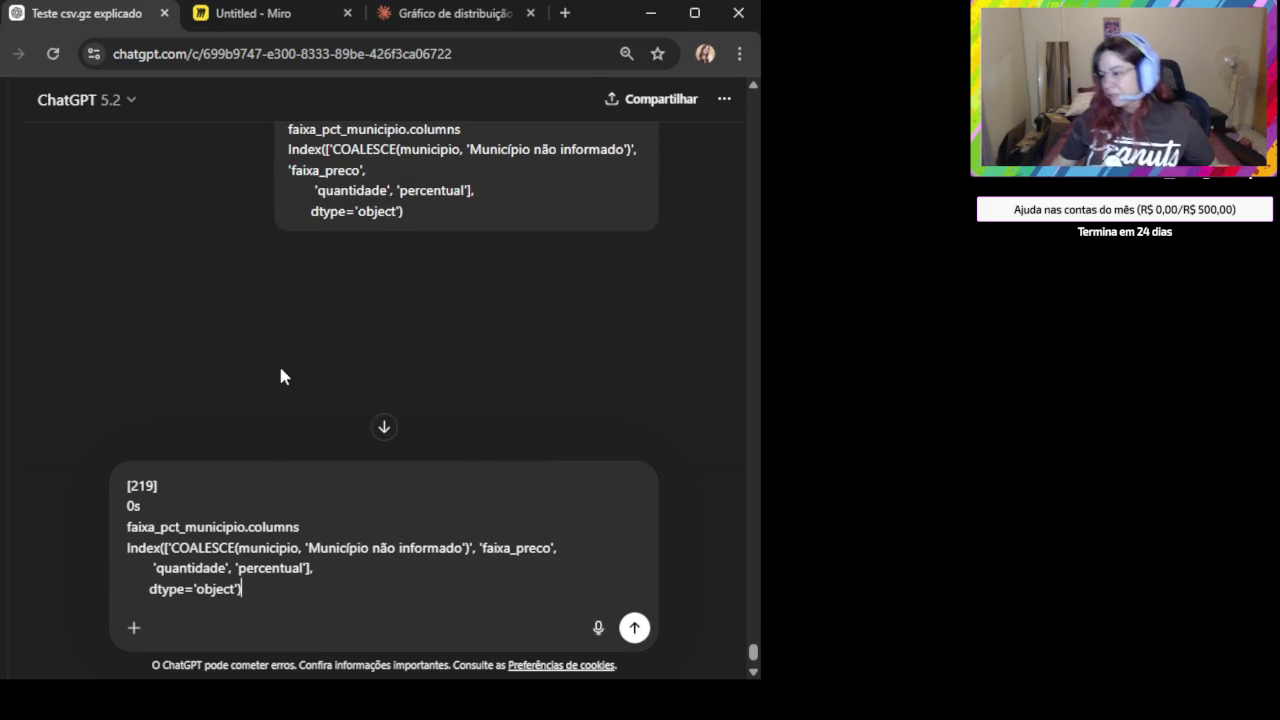
key("ctrl+a")
key("BackSpace")
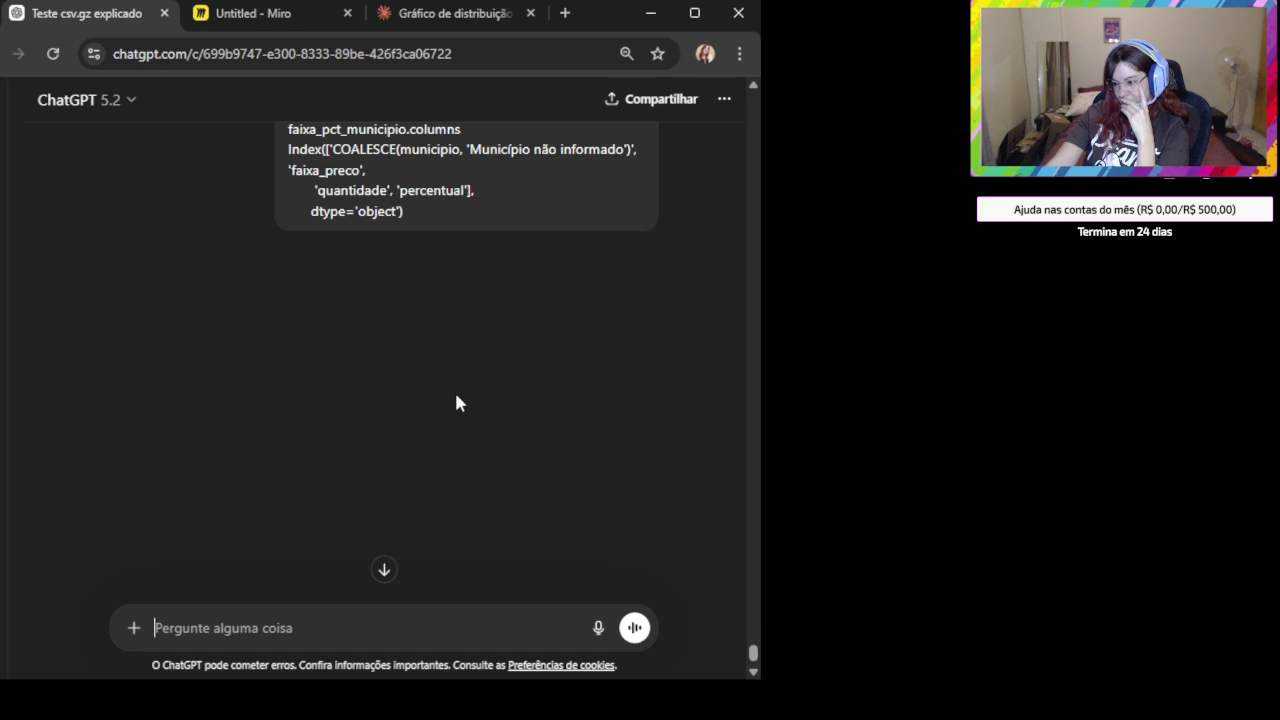
Scroll through ChatGPT's reply and focus the browser window.
scroll(460, 420, "down", 3)
scroll(476, 468, "up", 3)
scroll(460, 463, "down", 3)
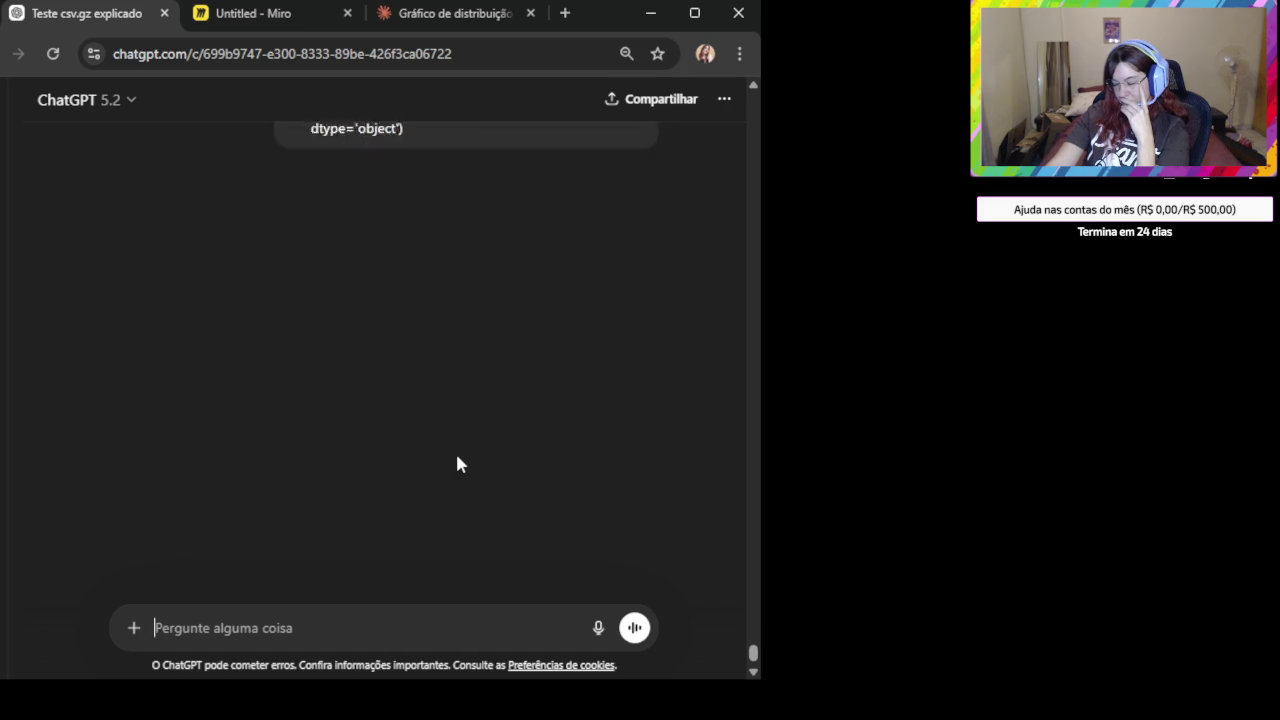
scroll(457, 463, "up", 3)
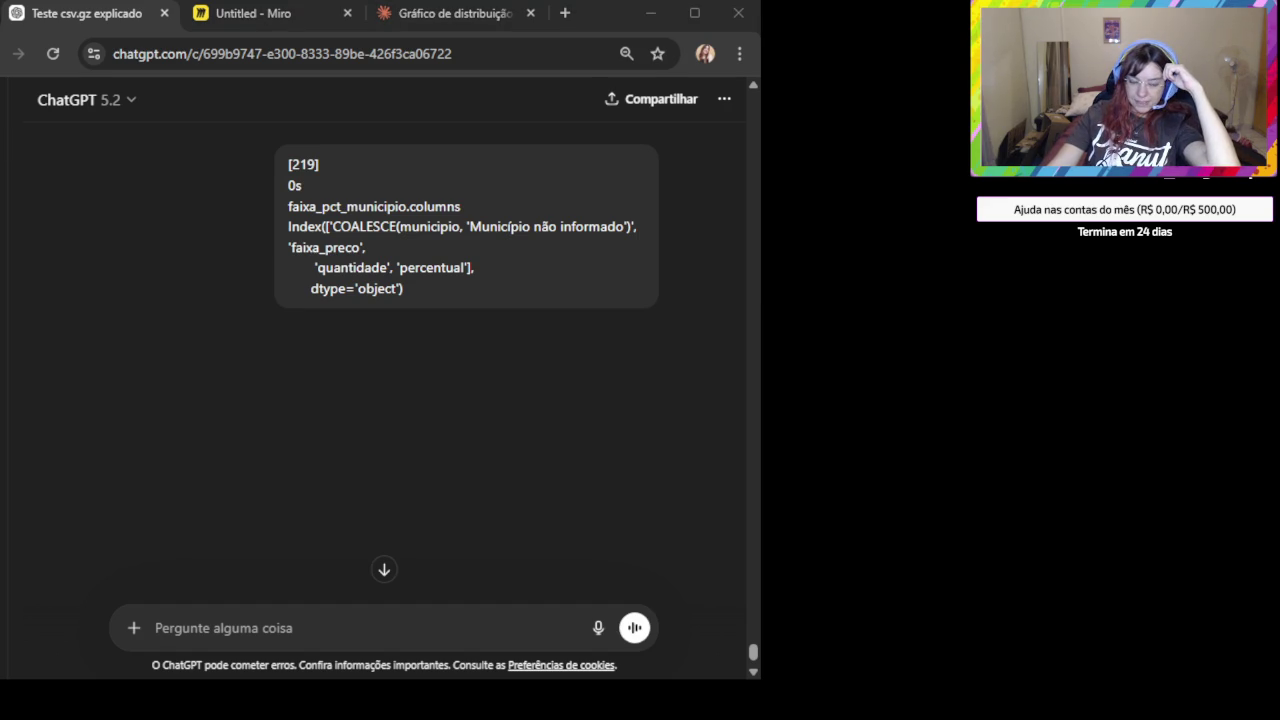
left_click(427, 428)
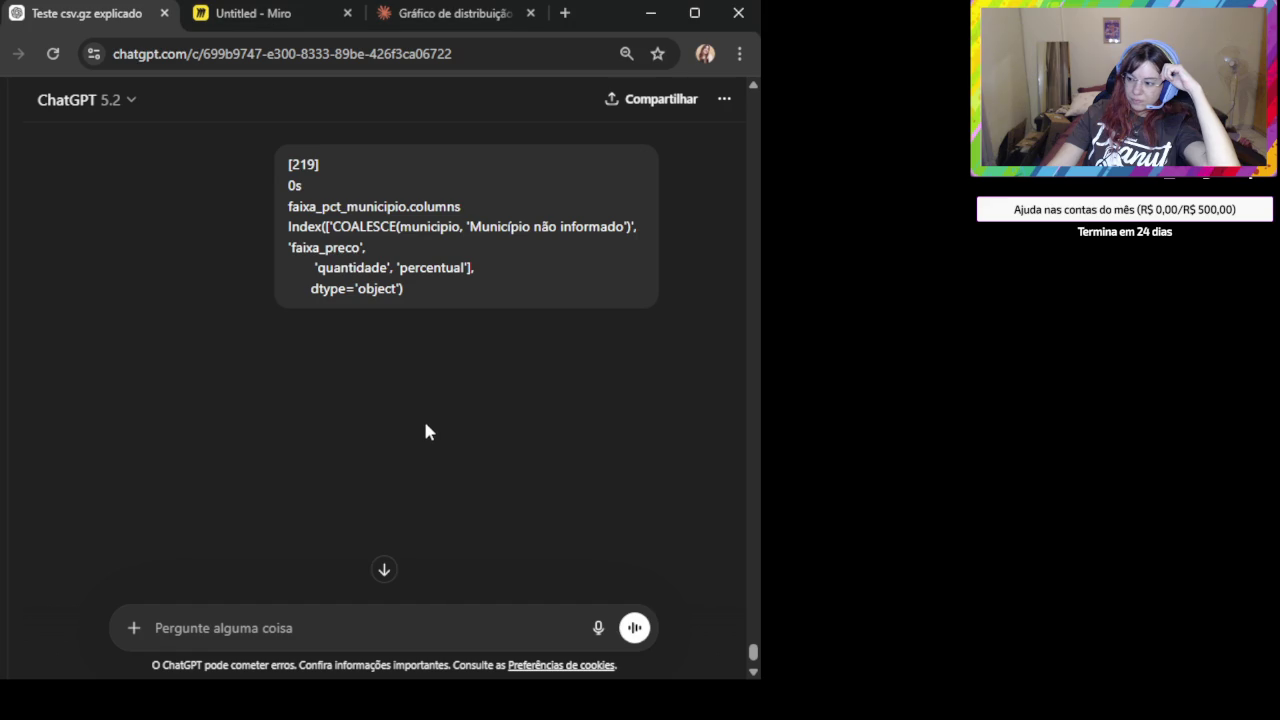
Reload the page twice and scroll down until the sent columns output is the latest message.
left_click(53, 56)
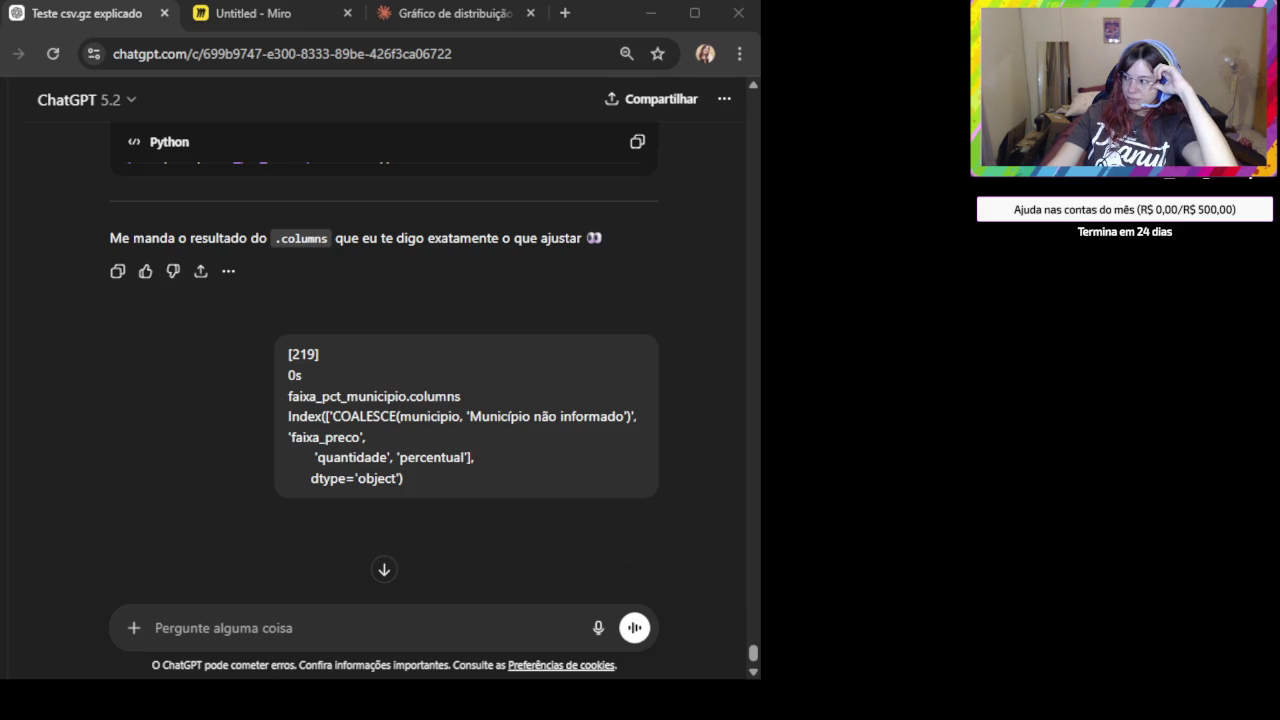
key("alt+Tab")
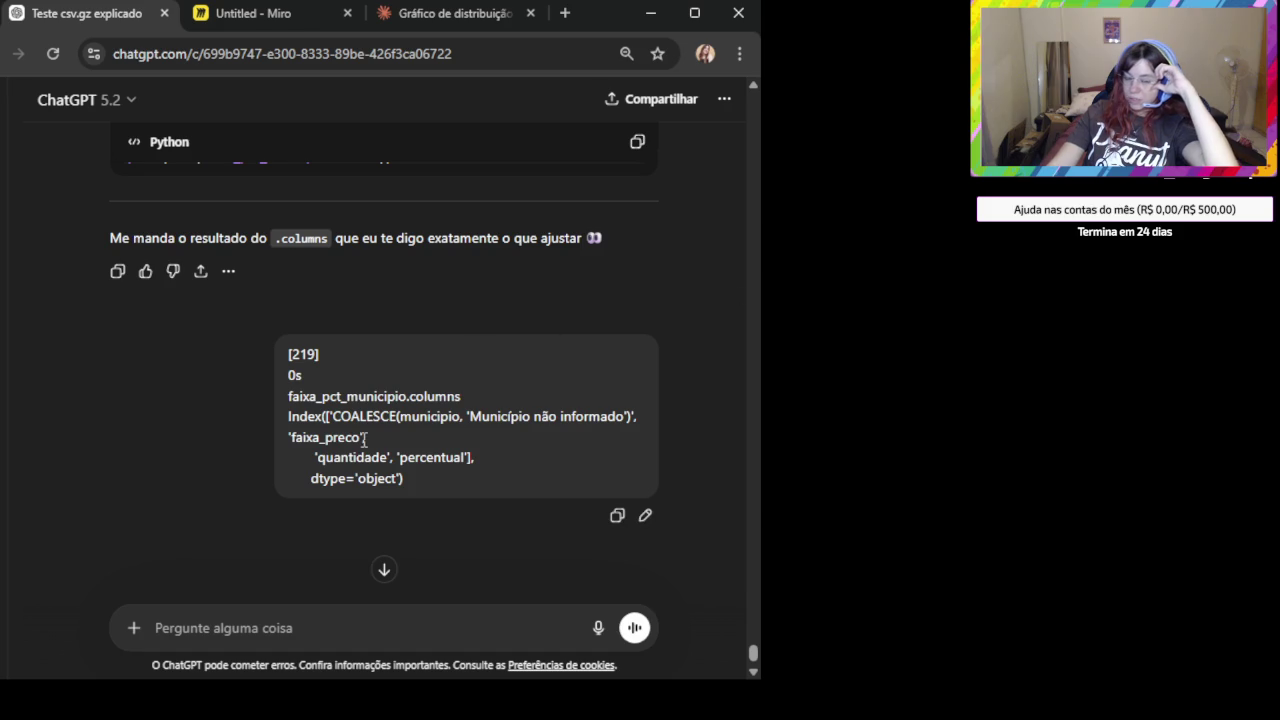
left_click(384, 569)
left_click(56, 57)
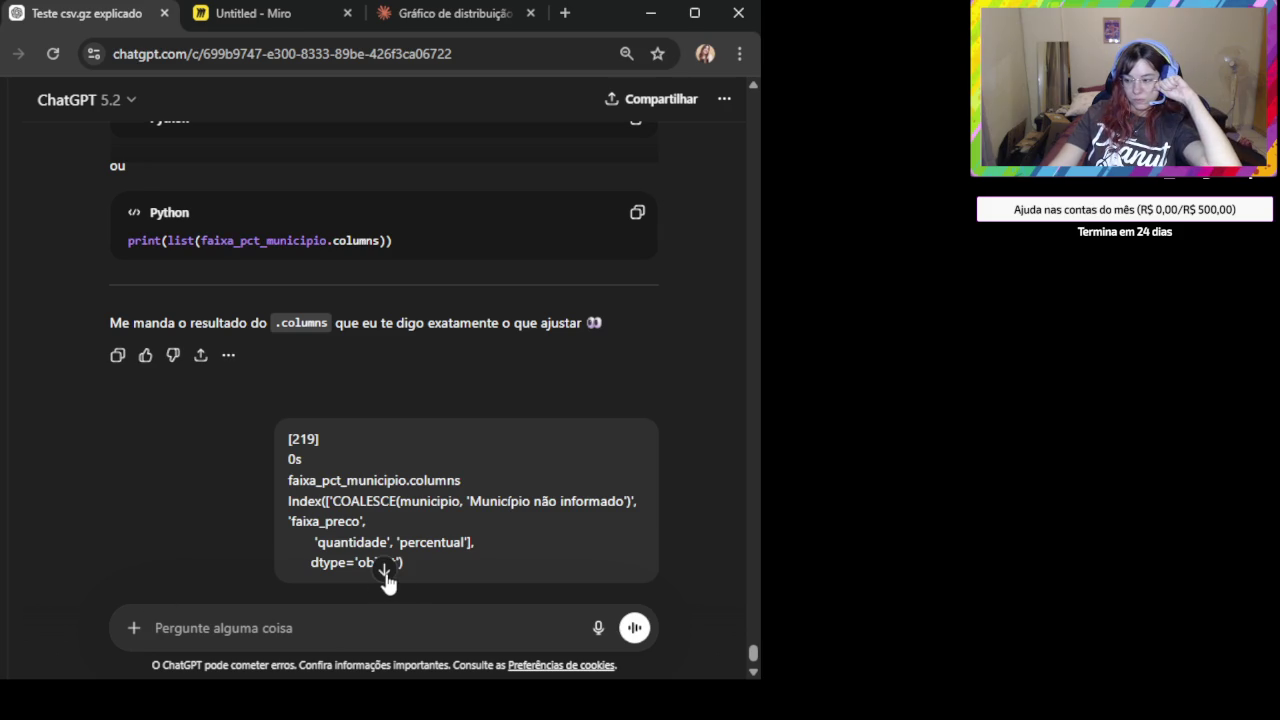
scroll(386, 575, "down", 1)
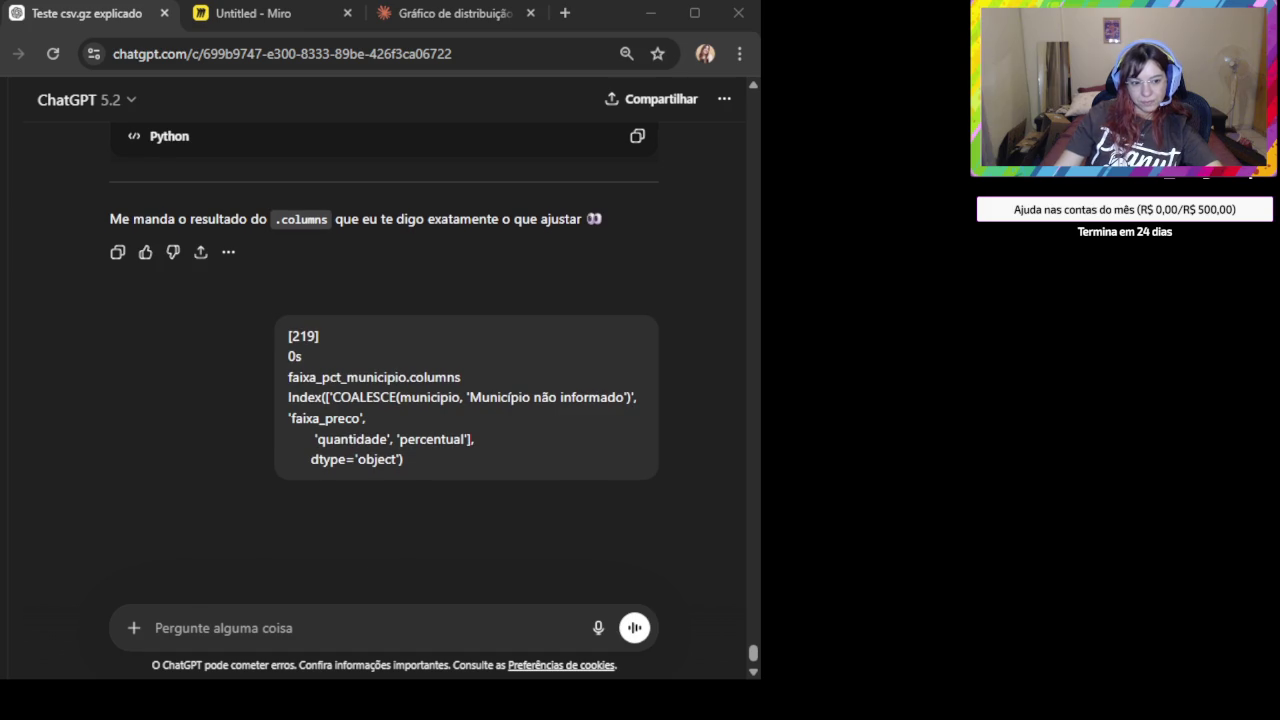
left_click(297, 627)
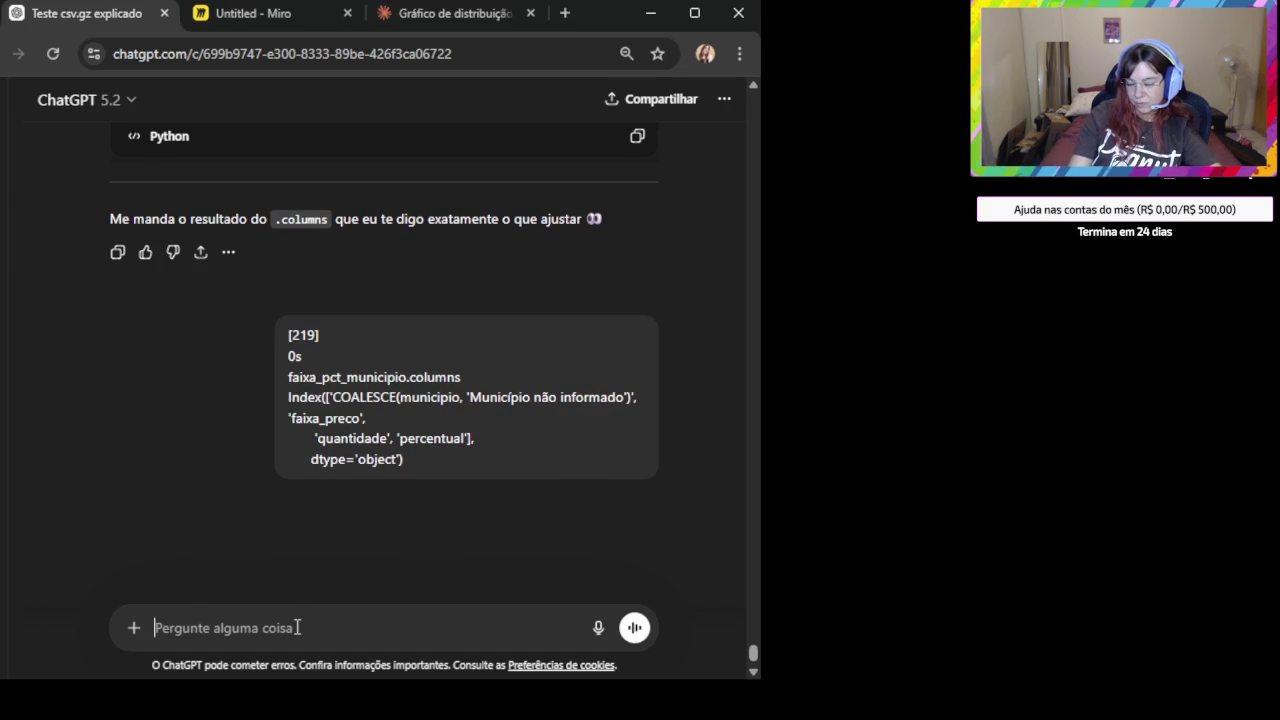
key("ctrl+v")
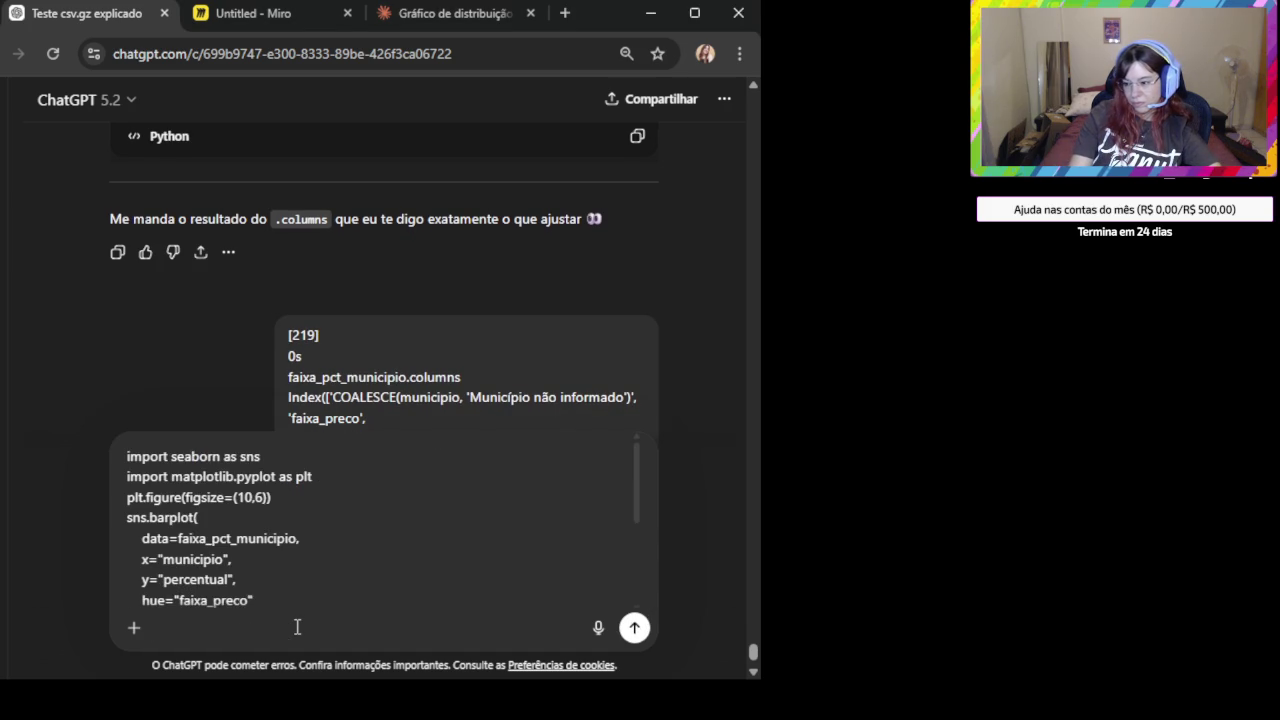
scroll(423, 551, "down", 5)
scroll(317, 503, "down", 1)
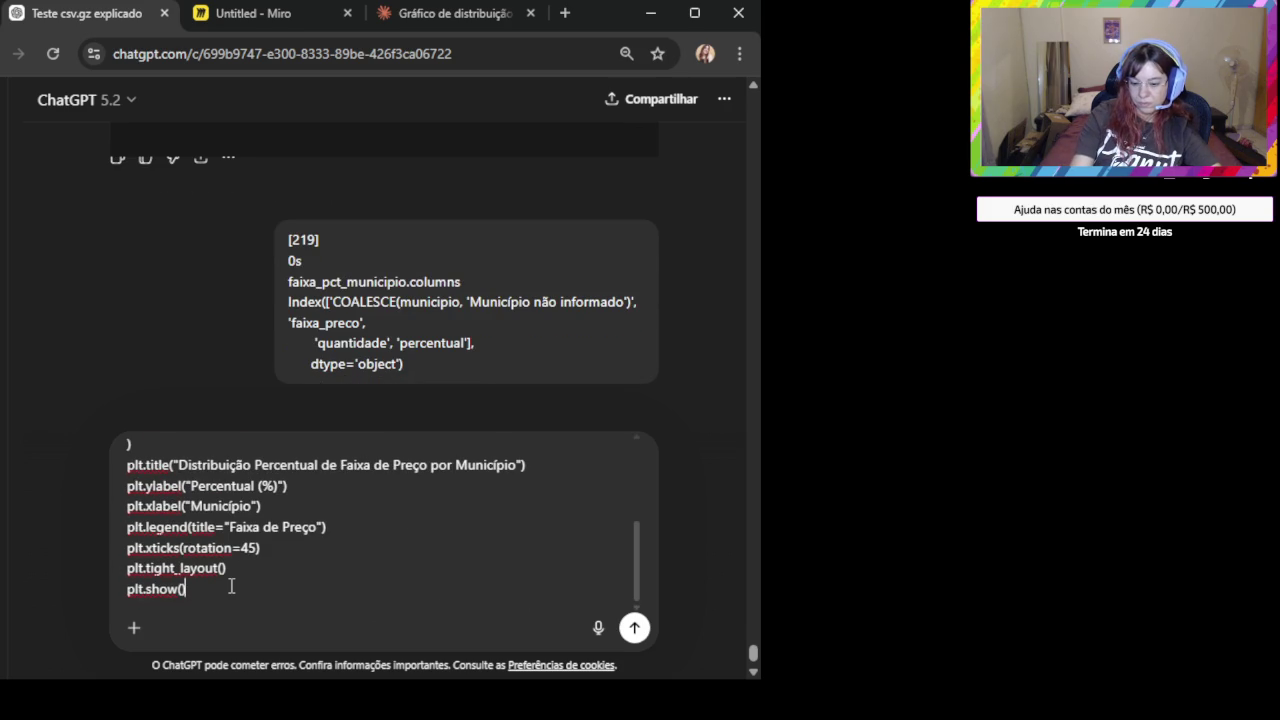
key("shift+Return")
key("shift+Return")
type("Só ou")
key("BackSpace")
key("BackSpace")
key("BackSpace")
key("BackSpace")
type("ó muda pra azul escuro")
key("BackSpace")
type(", pq")
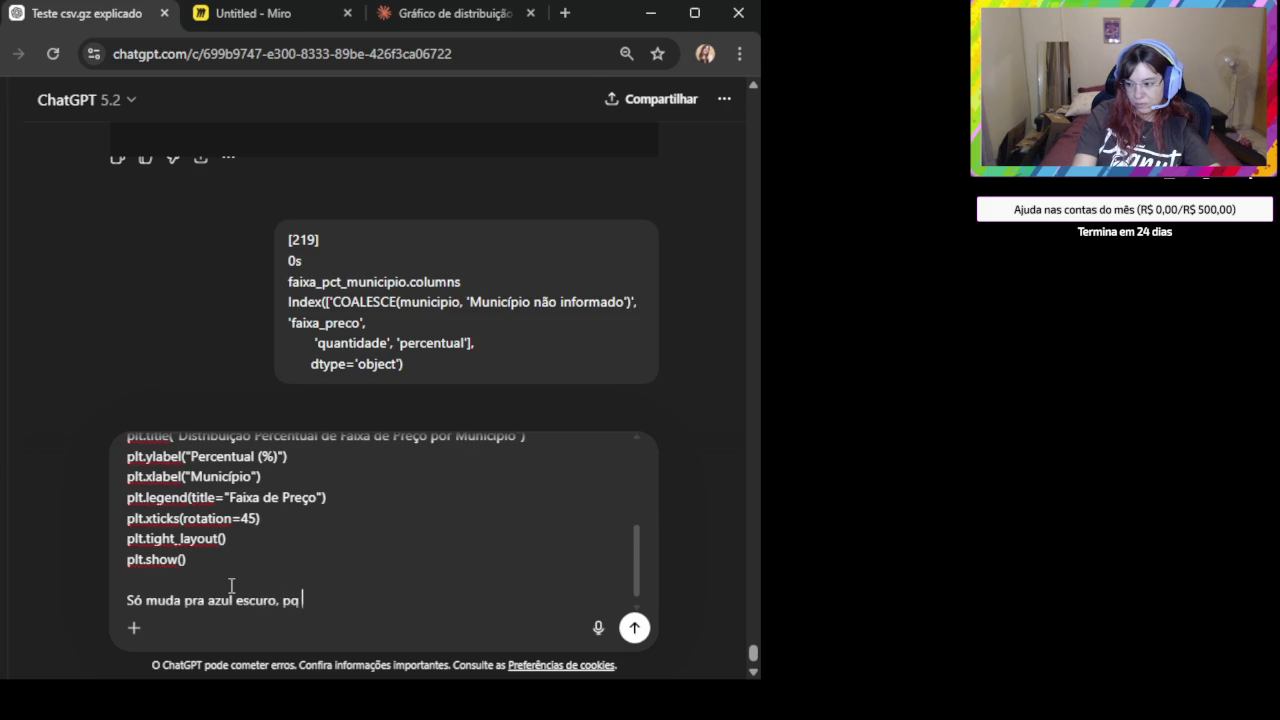
type(" ficou feio")
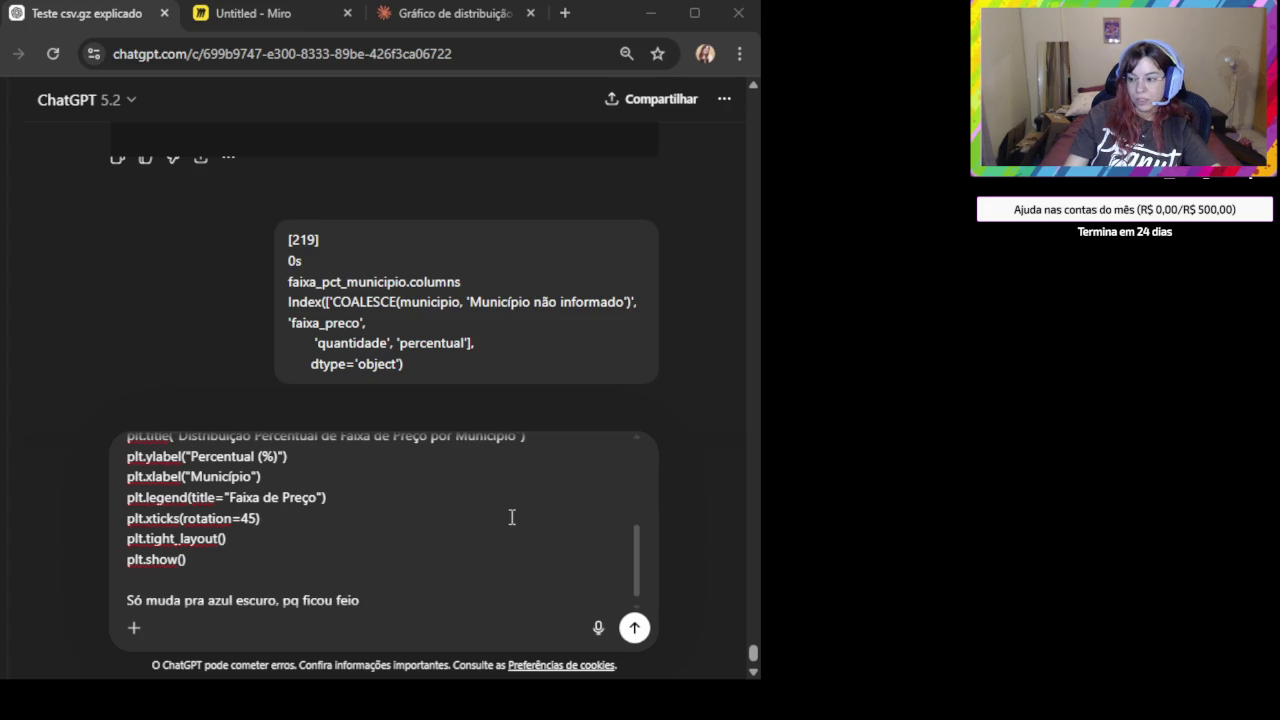
left_click(379, 567)
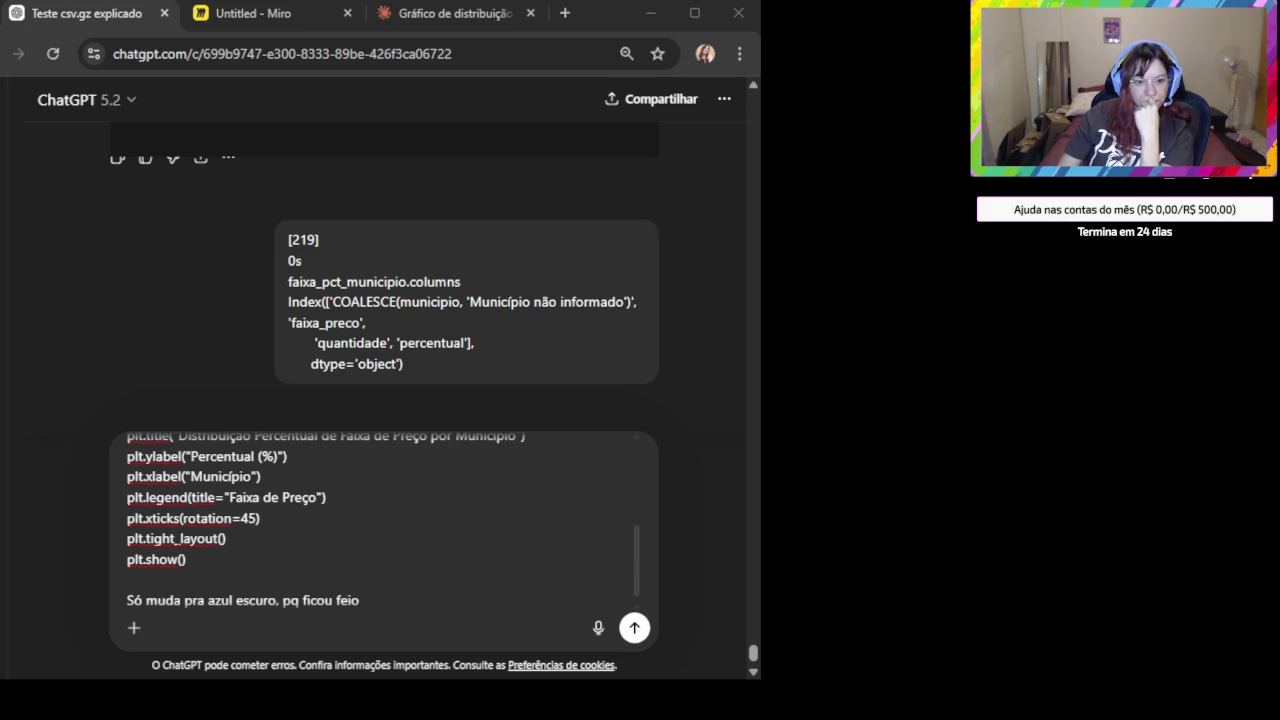
left_click(357, 578)
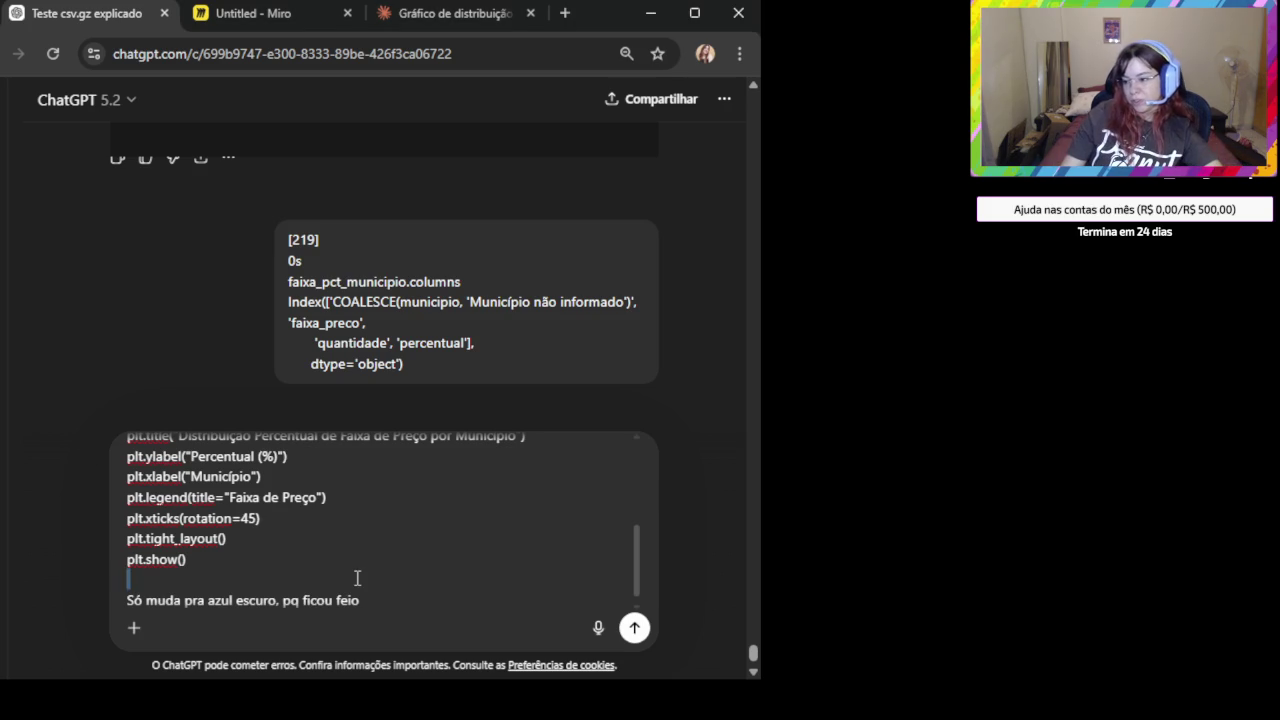
key("ctrl+a")
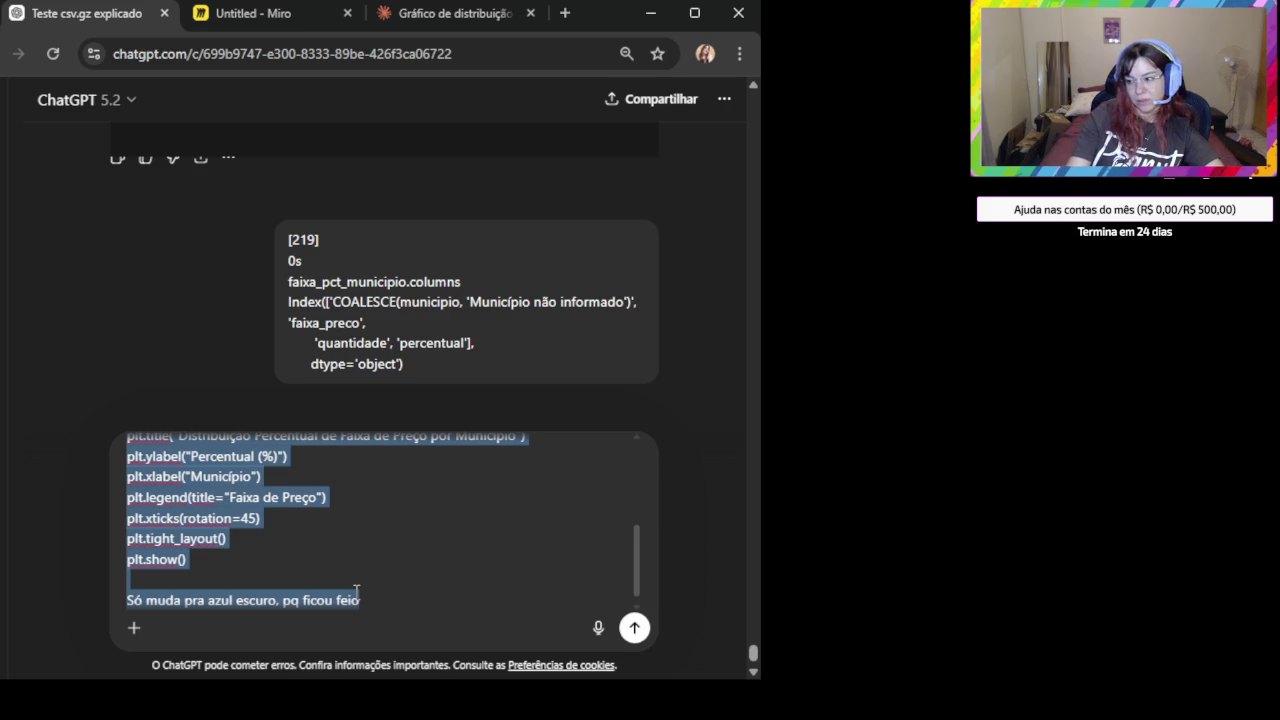
key("BackSpace")
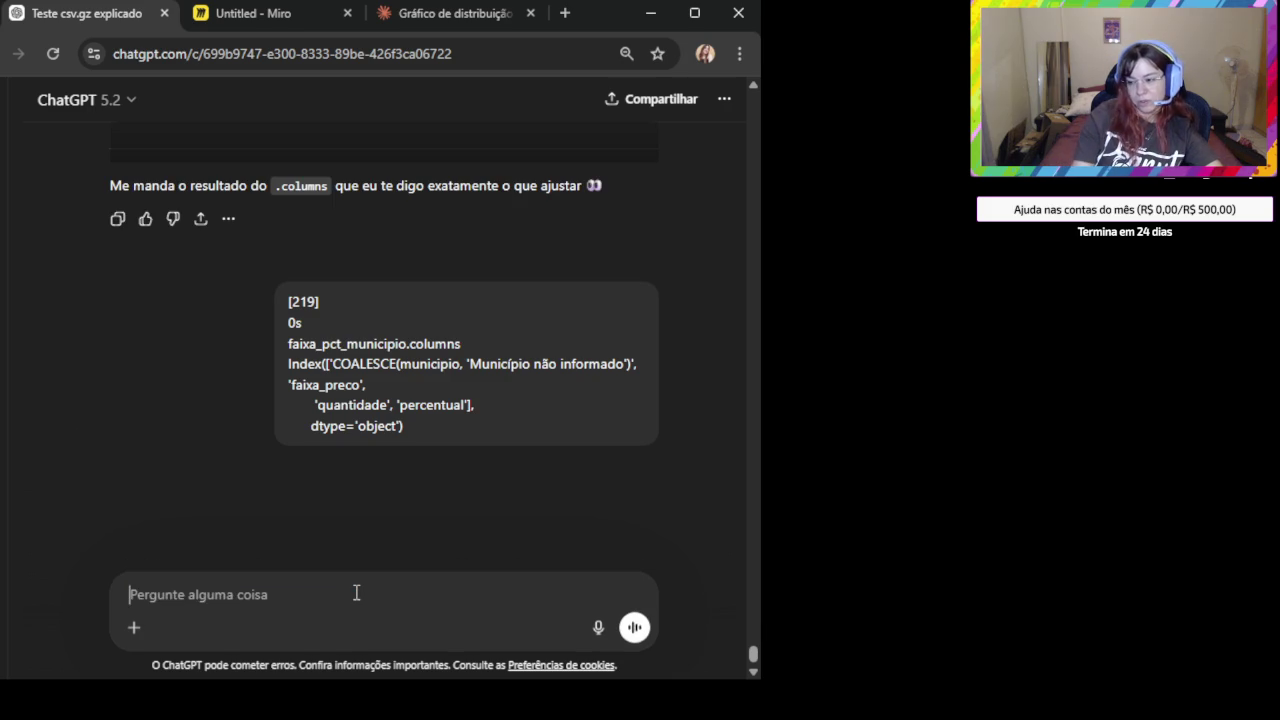
Send 'me ajuda ficou errado o coalesce' with the duckdb.sql query and result table screenshot.
type("me ajuda ficou errado")
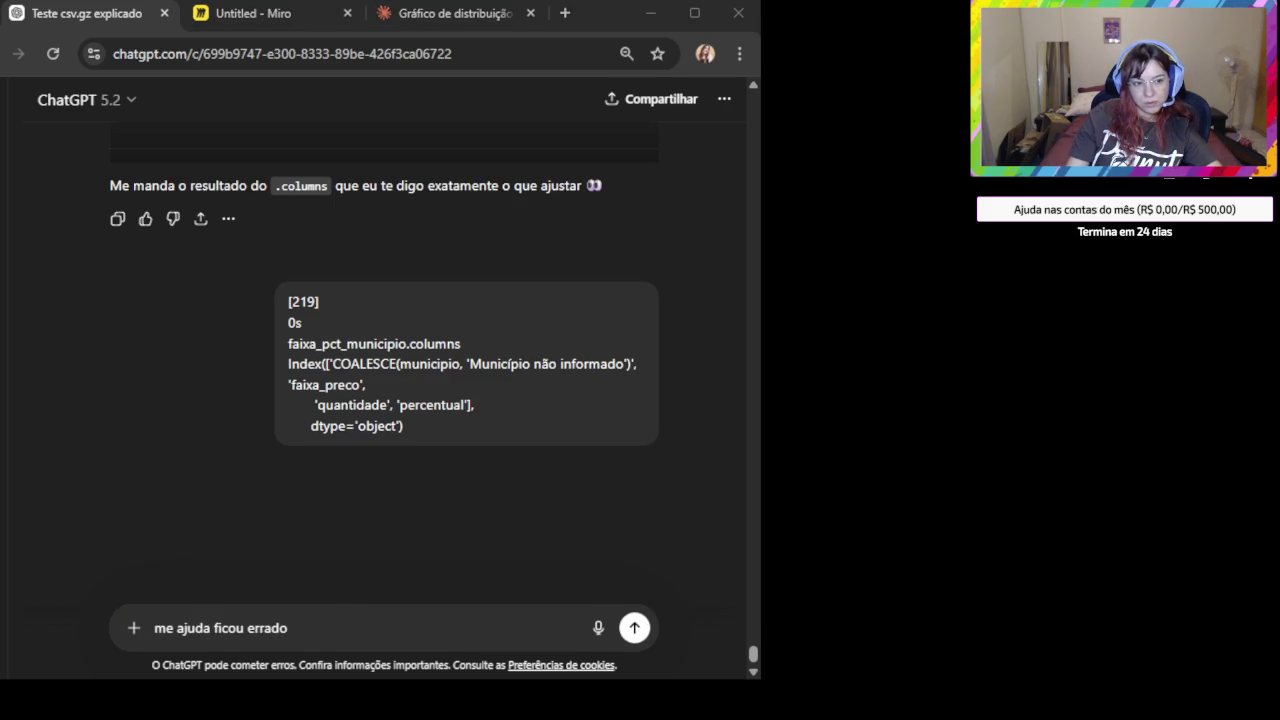
type(" o coalesce")
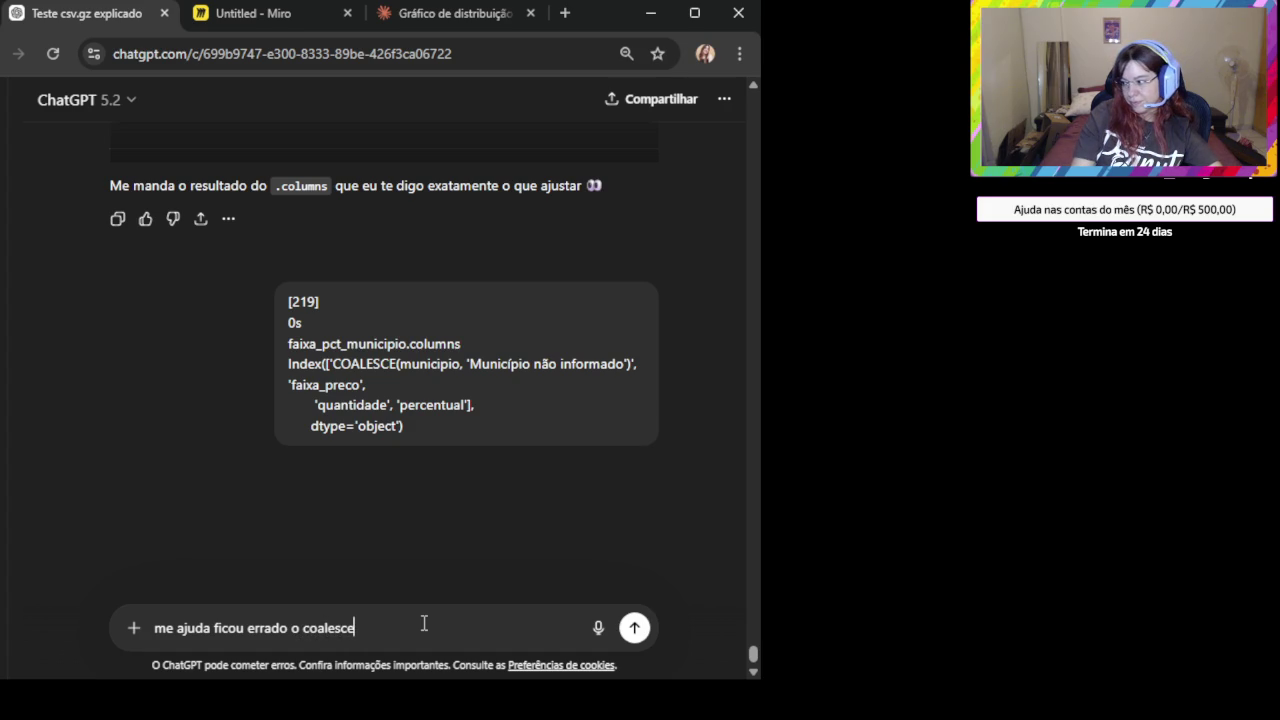
key("shift+Return")
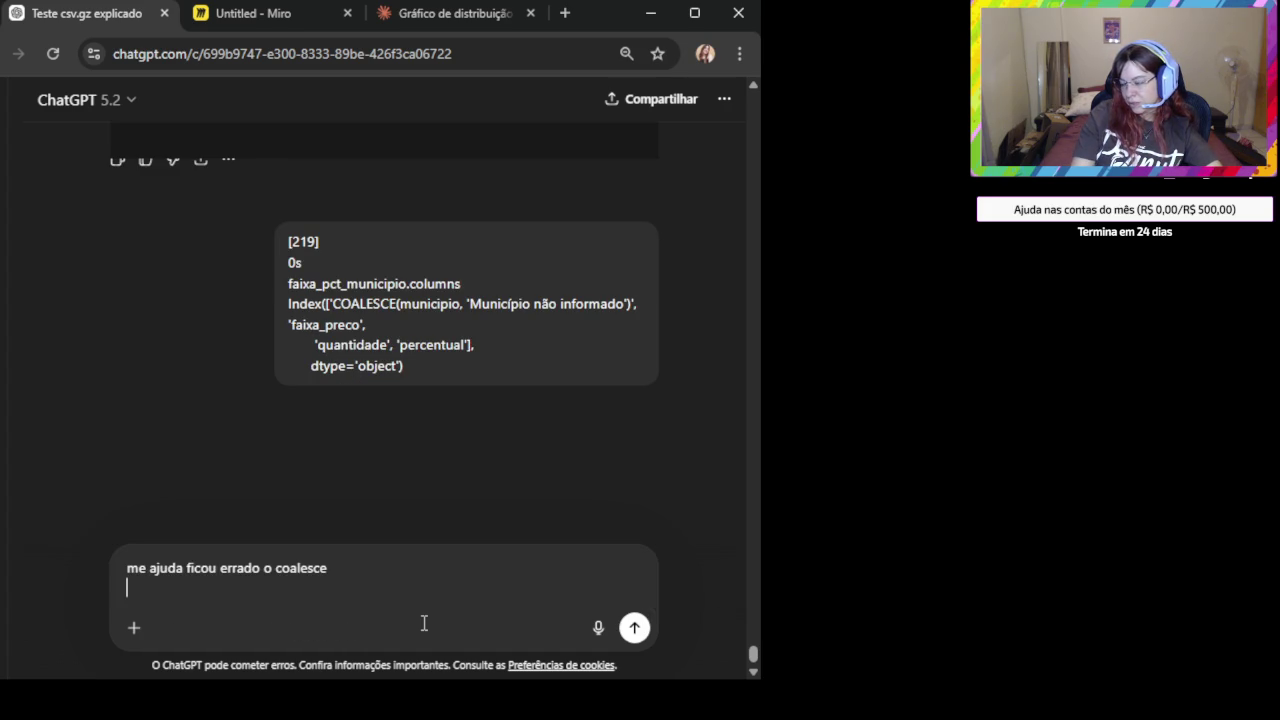
key("ctrl+v")
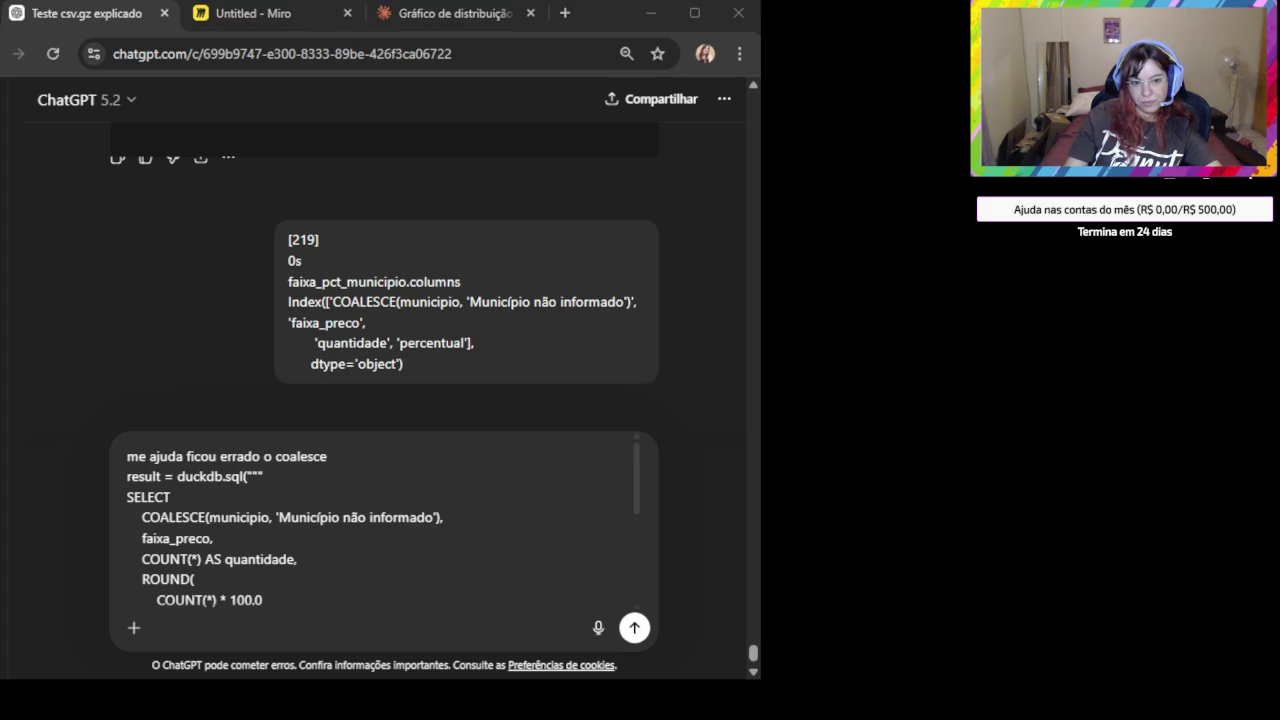
scroll(275, 600, "down", 3)
left_click(364, 591)
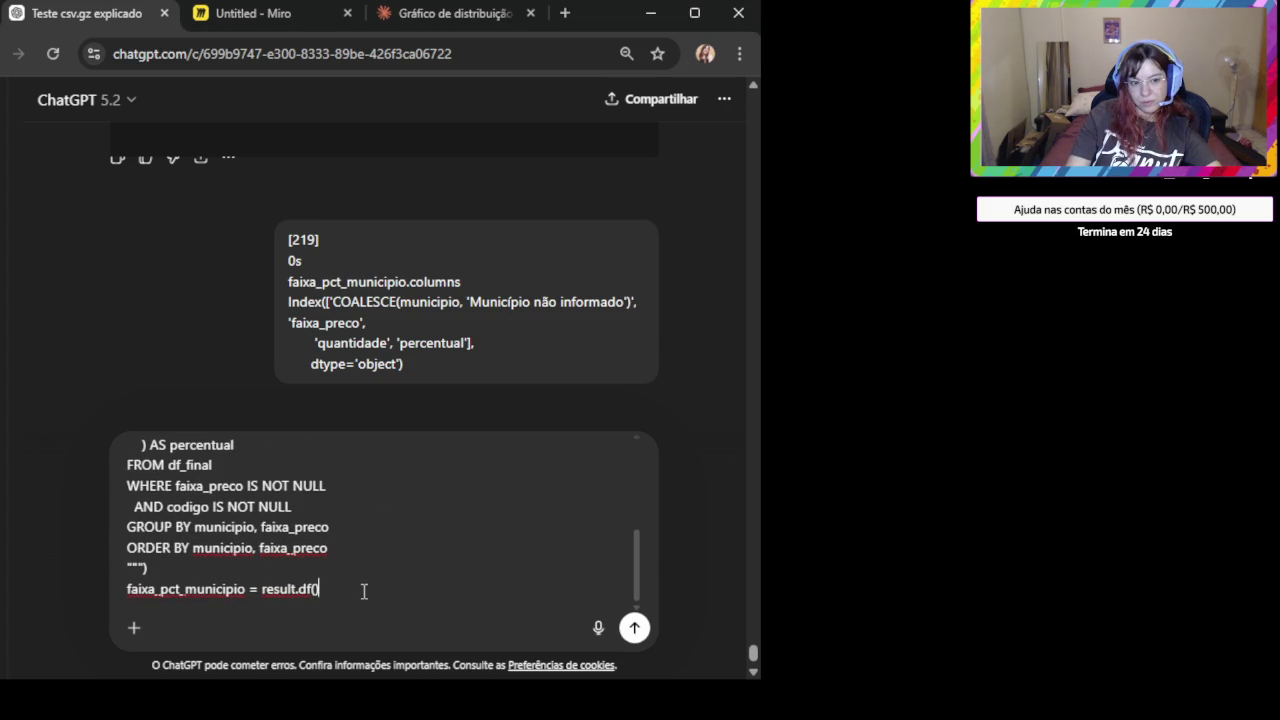
key("shift+Return")
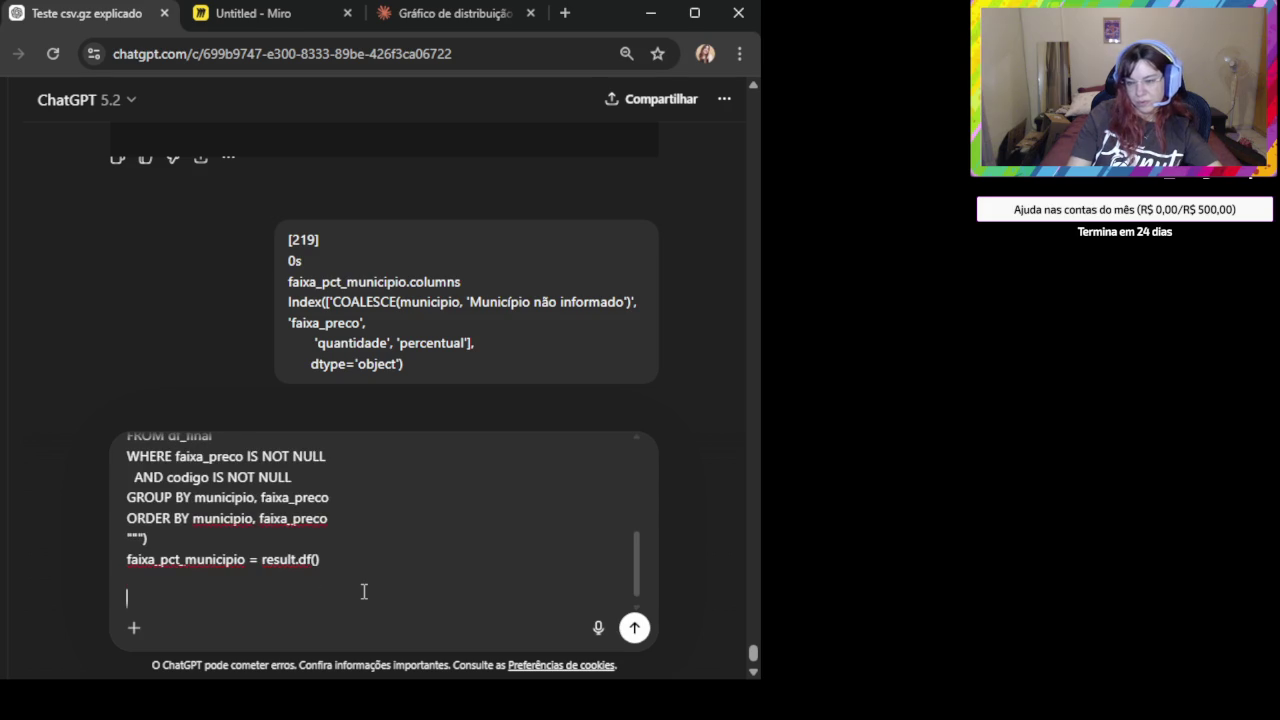
key("ctrl+v")
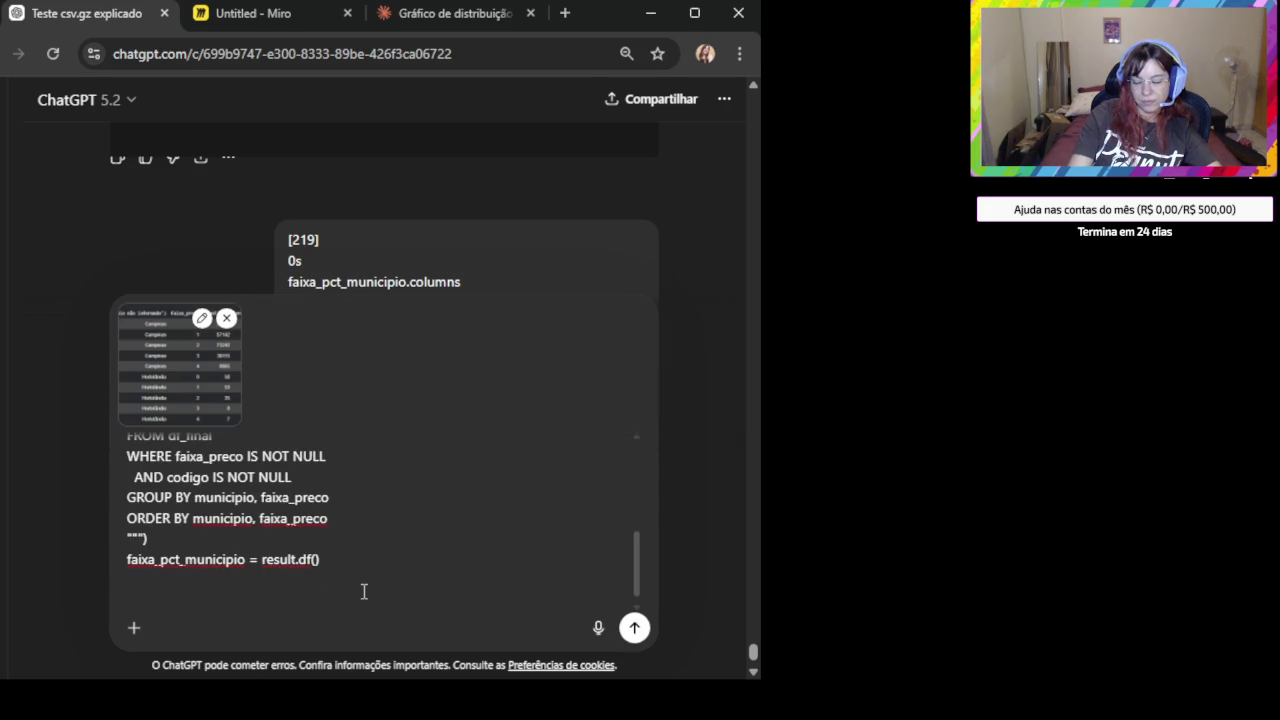
key("Return")
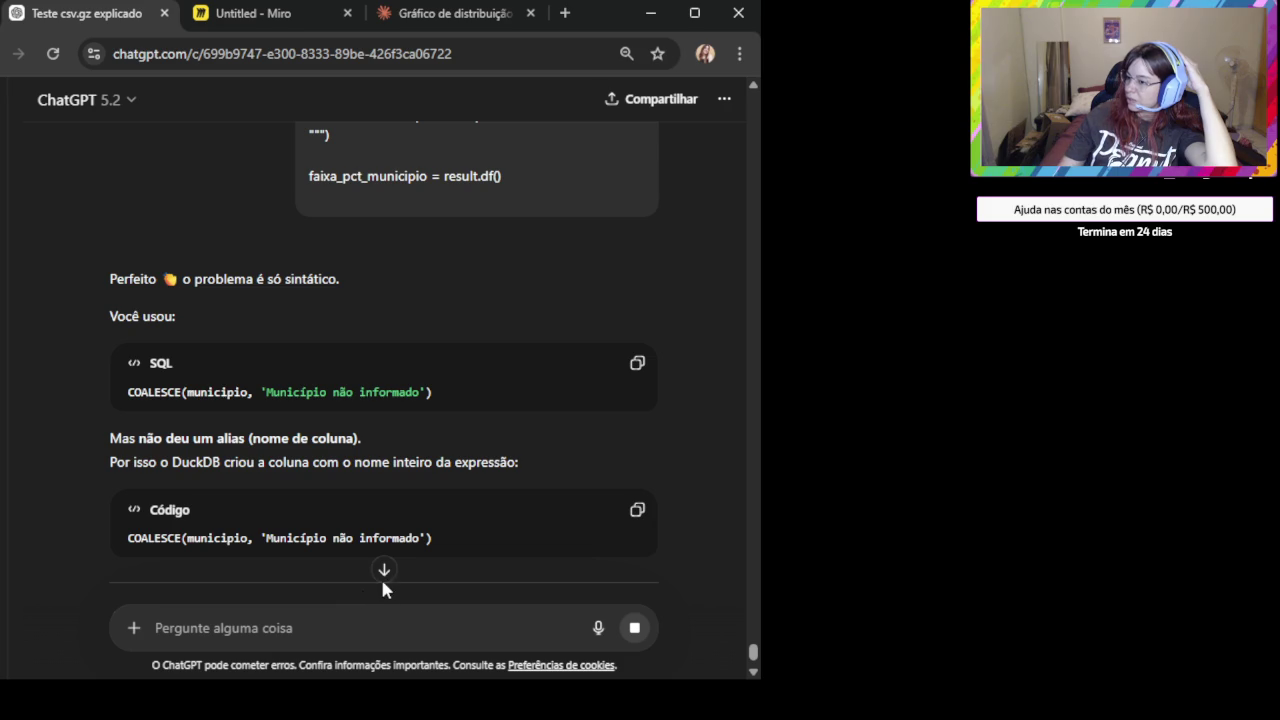
Copy the 'Correção correta (com alias)' query aliasing COALESCE(...) AS municipio.
left_click(383, 569)
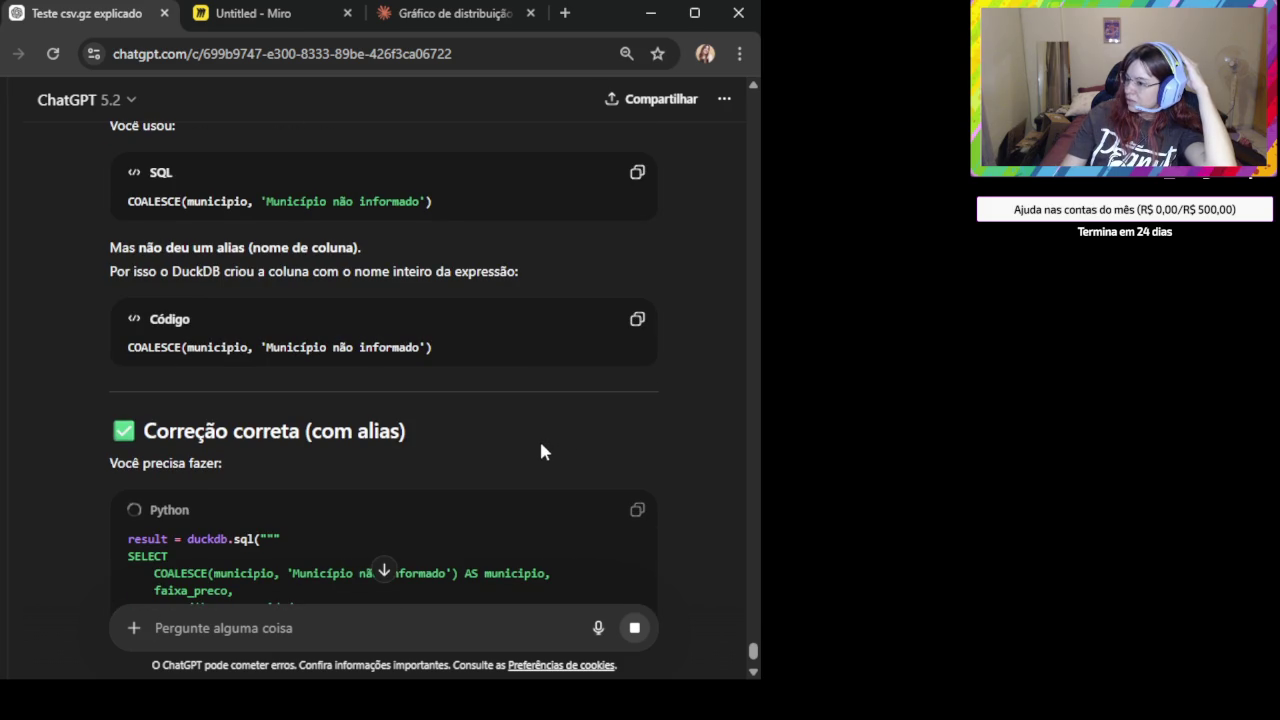
scroll(506, 422, "down", 1)
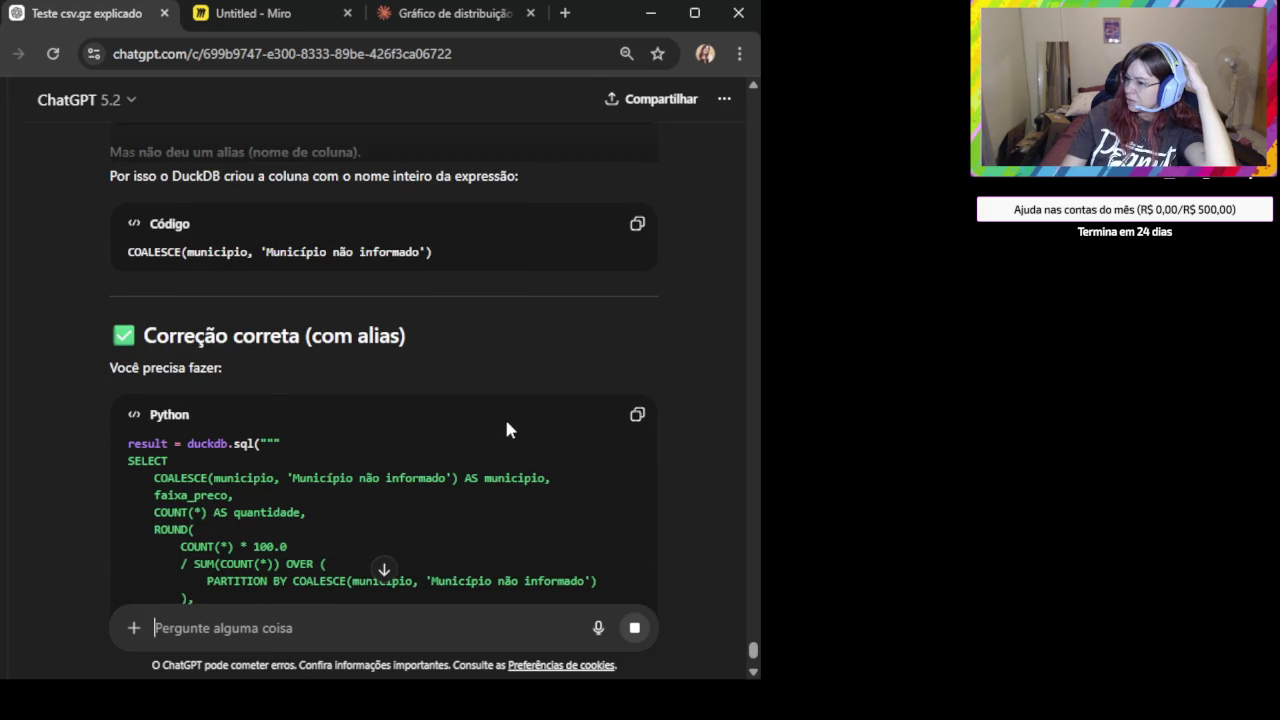
scroll(506, 424, "down", 2)
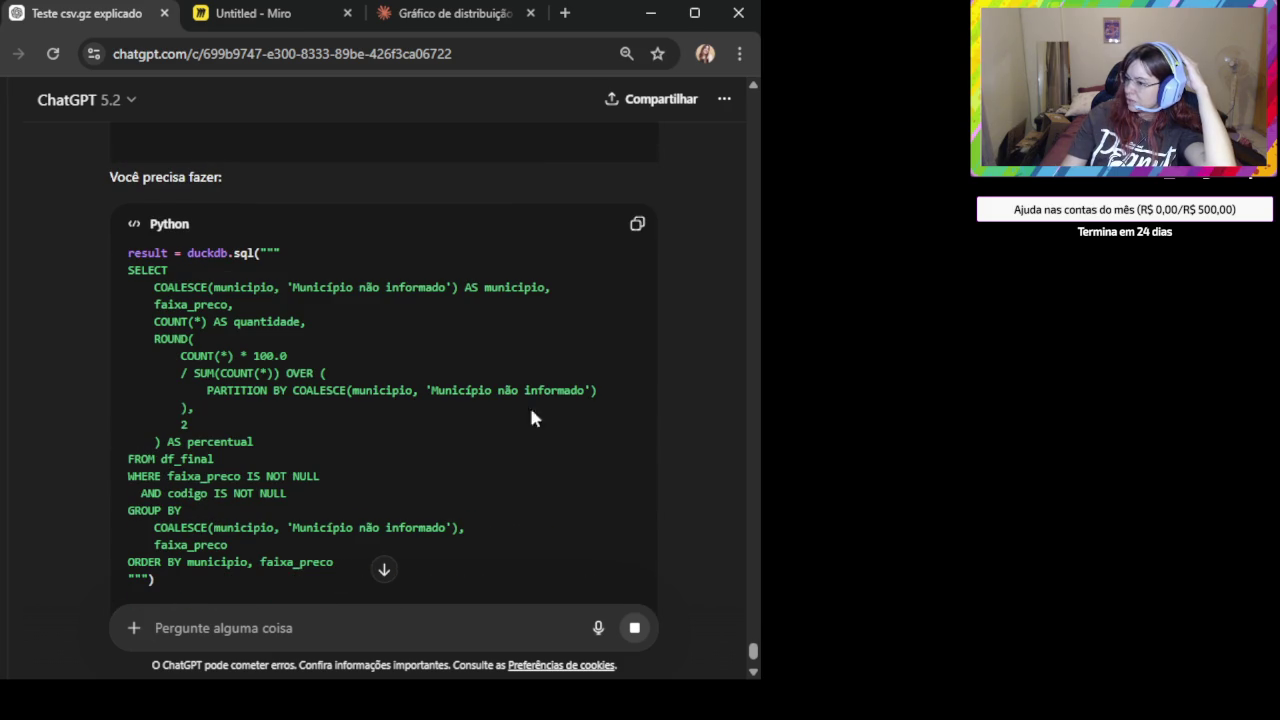
left_click(638, 226)
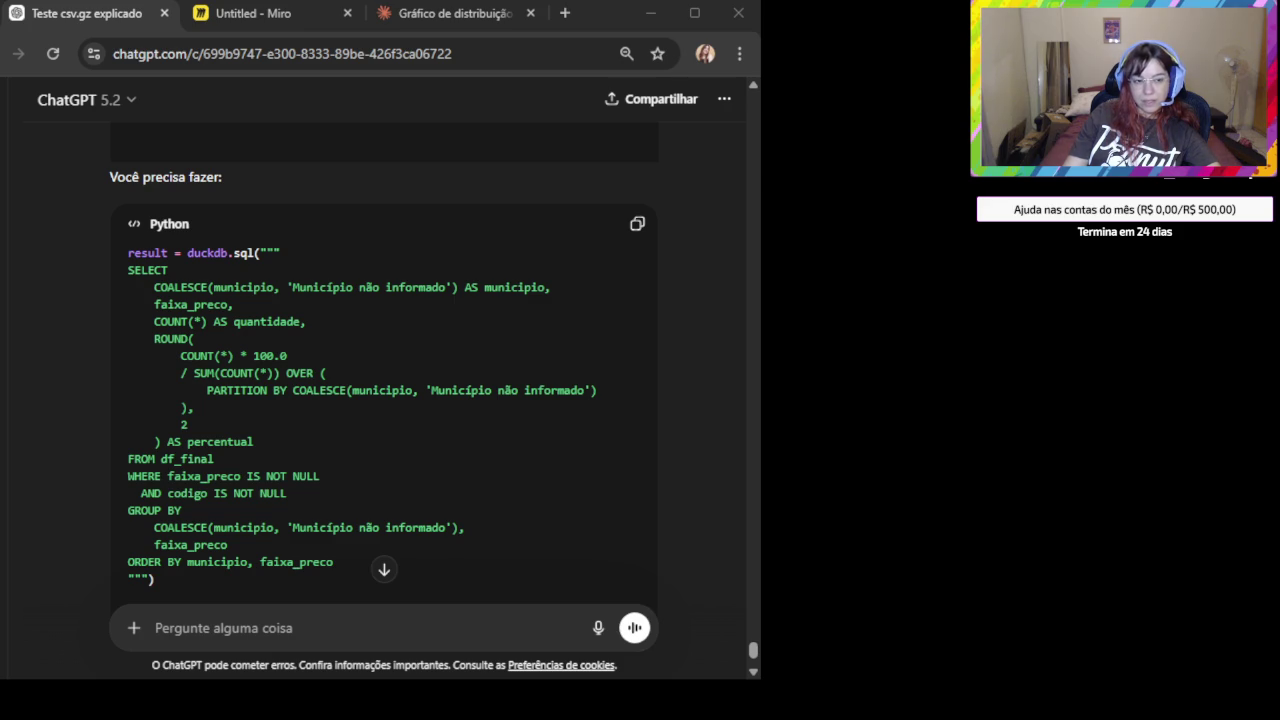
scroll(326, 438, "down", 3)
Scroll back up to the 'Versão em tons de azul' Blues barplot code and copy it.
scroll(391, 445, "up", 5)
scroll(391, 445, "up", 5)
scroll(376, 412, "up", 4)
scroll(380, 415, "up", 2)
scroll(430, 425, "up", 3)
scroll(430, 425, "up", 5)
scroll(432, 437, "up", 3)
scroll(432, 437, "up", 3)
scroll(432, 437, "up", 3)
scroll(436, 440, "up", 3)
scroll(441, 441, "up", 5)
scroll(445, 445, "up", 2)
scroll(450, 450, "up", 1)
scroll(457, 454, "up", 1)
scroll(457, 454, "up", 2)
scroll(457, 454, "up", 3)
scroll(457, 454, "down", 4)
scroll(467, 433, "up", 1)
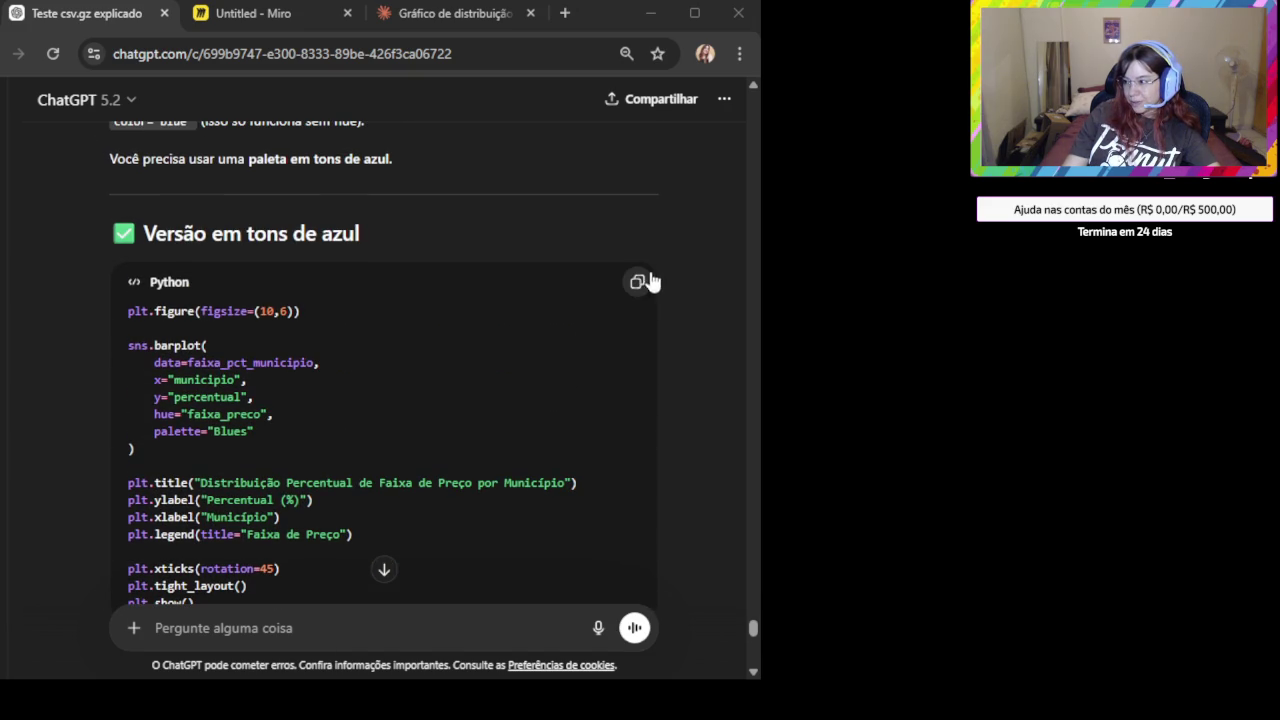
key("alt+Tab")
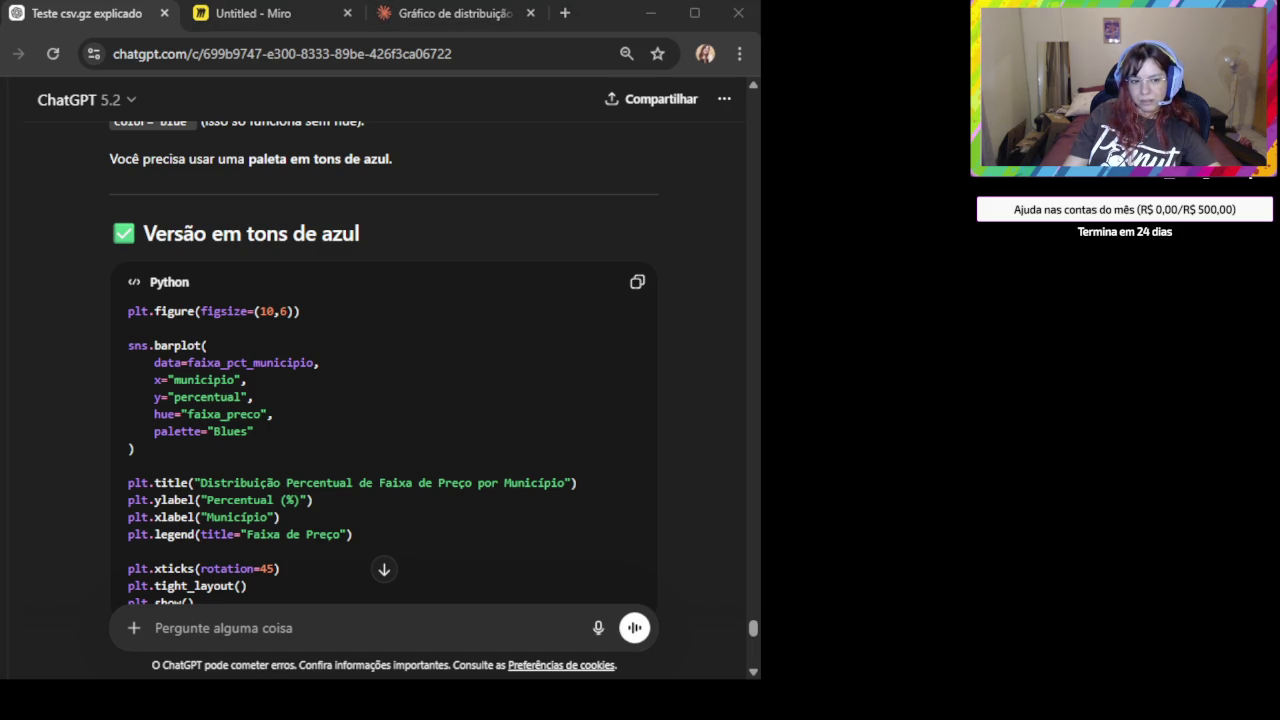
scroll(560, 355, "down", 1)
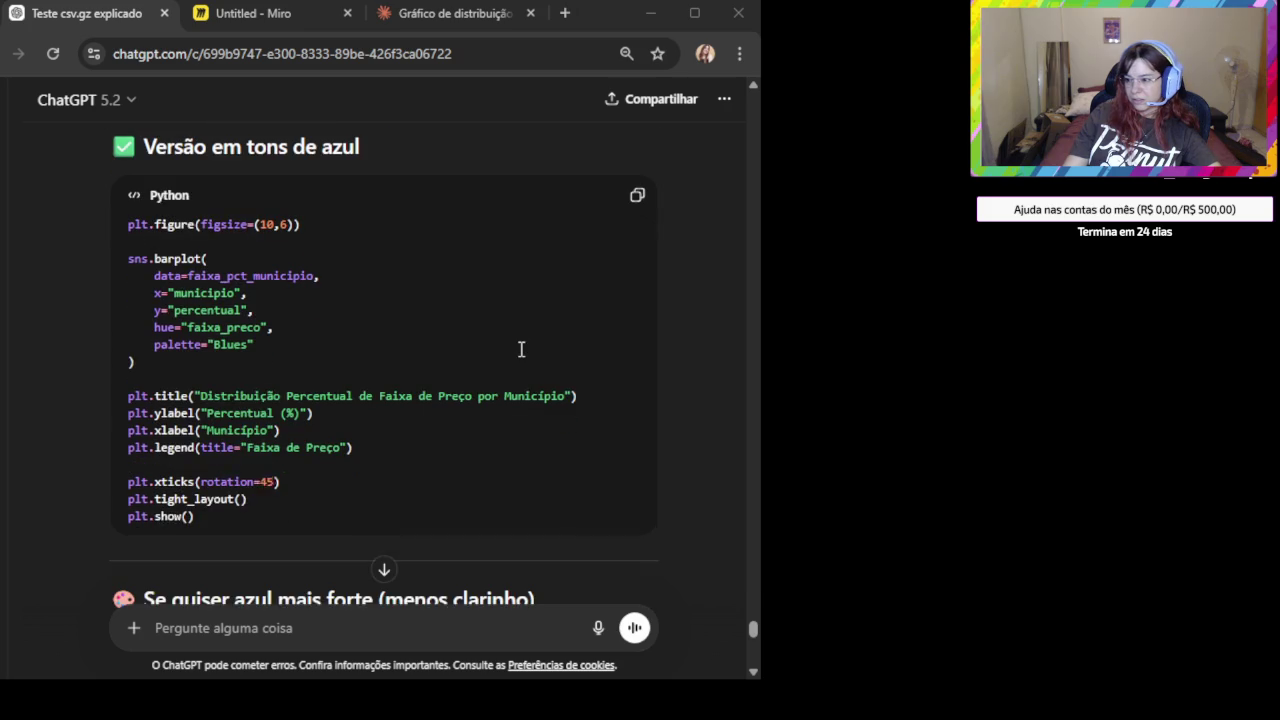
left_click(638, 187)
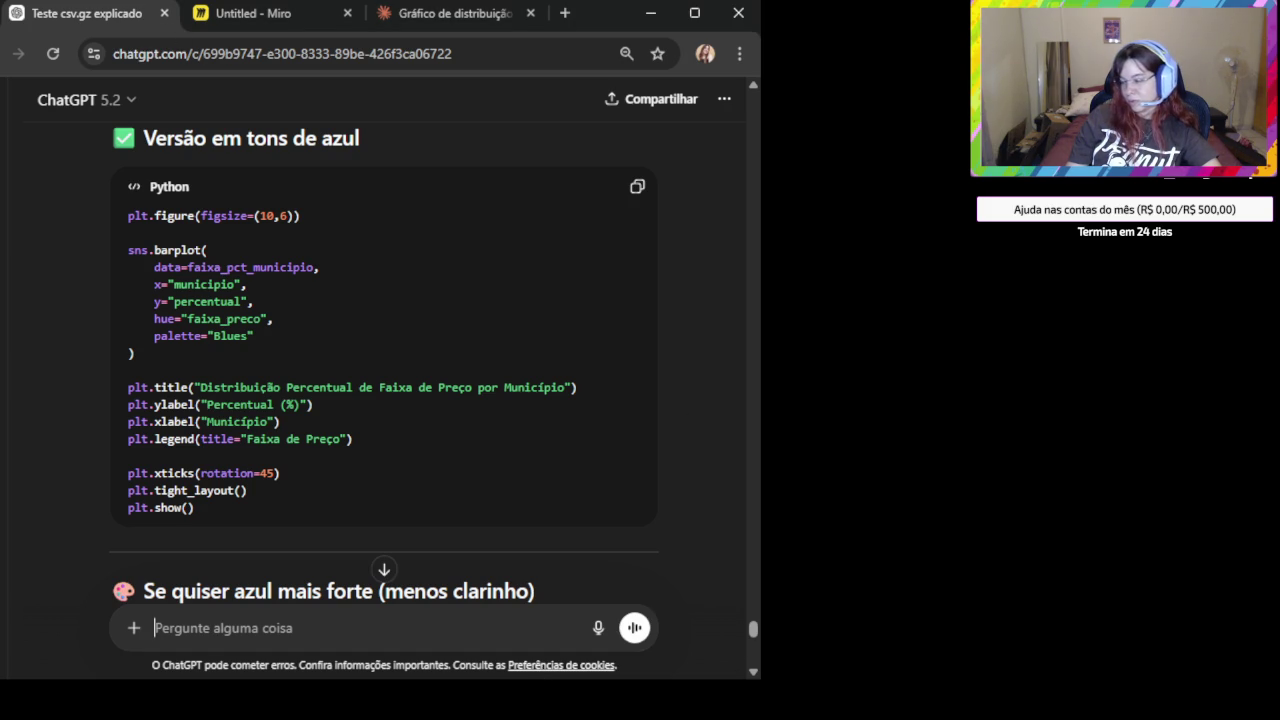
Send the blue chart code asking to fix the crooked bottom labels and add percentages.
left_click(284, 630)
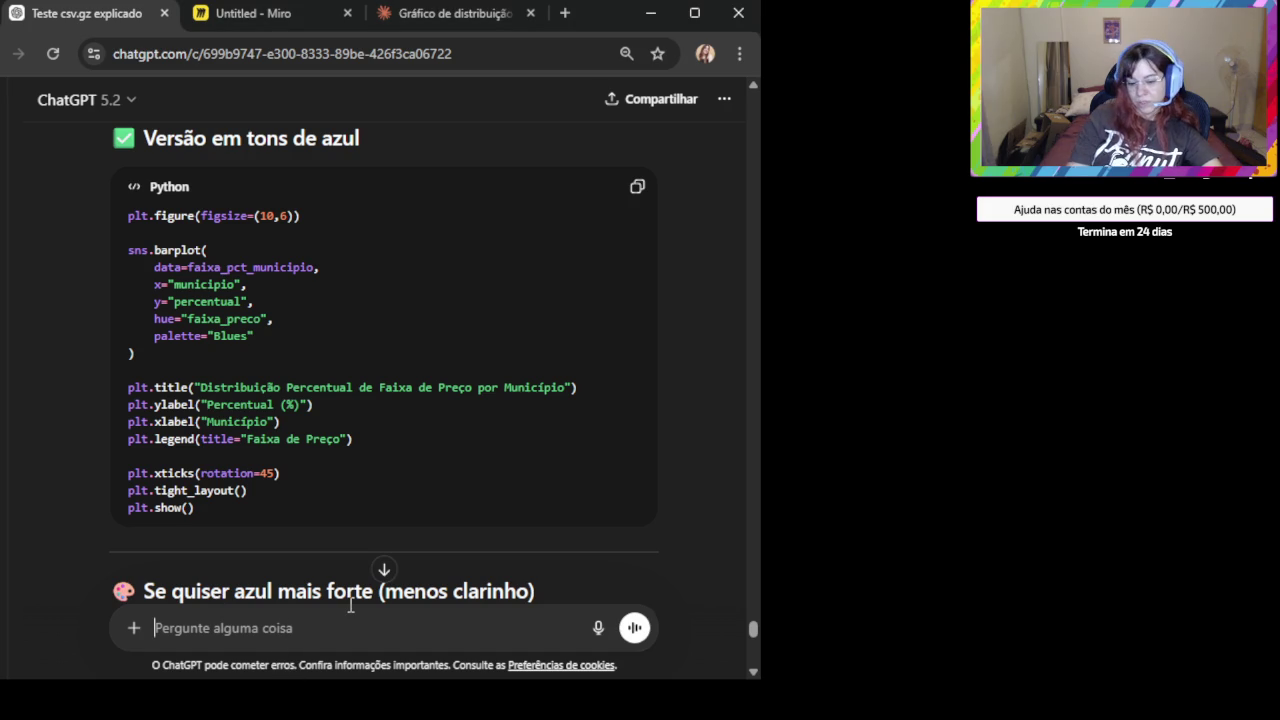
key("ctrl+v")
type("Ta torto ")
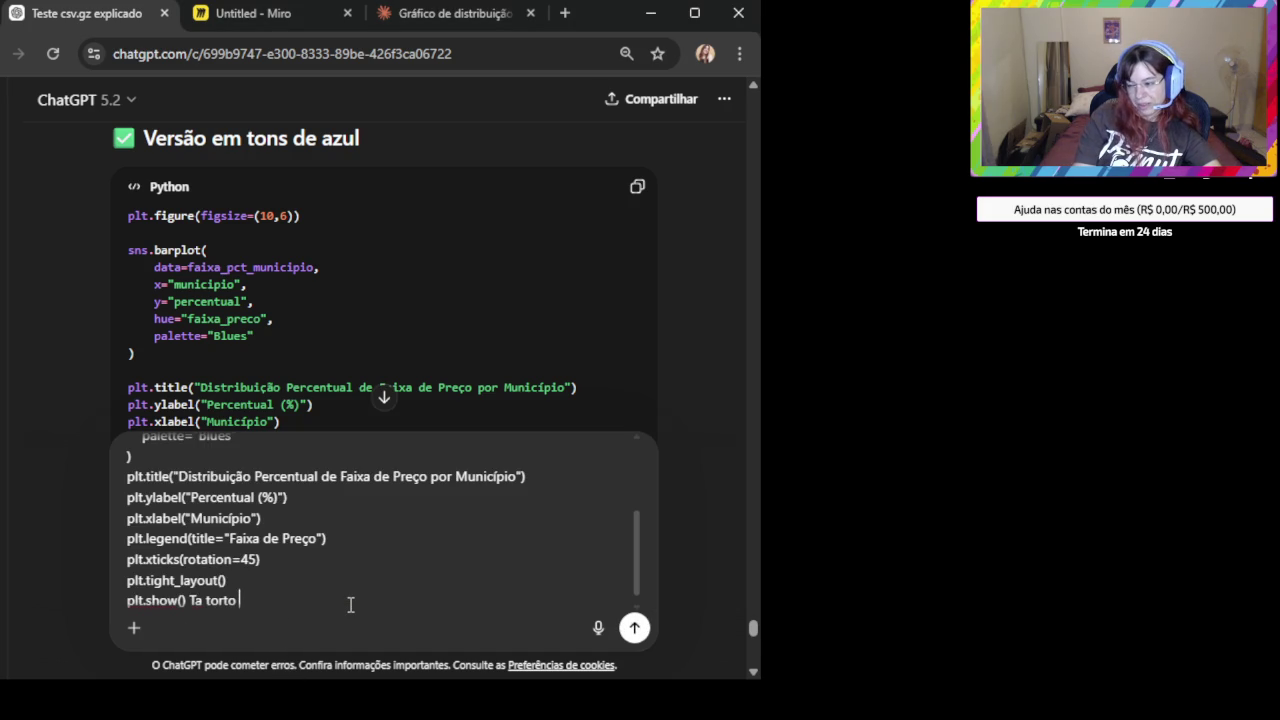
type("embaixo e quero que coloque as porcentagens")
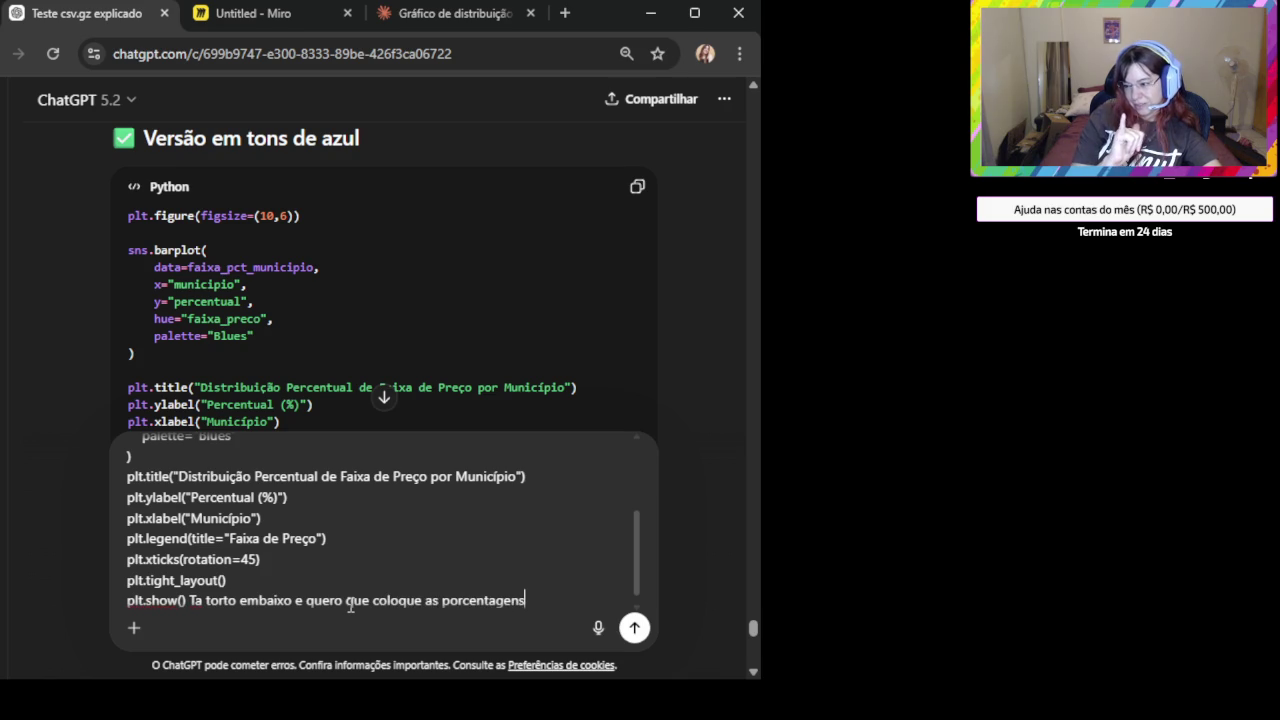
key("Return")
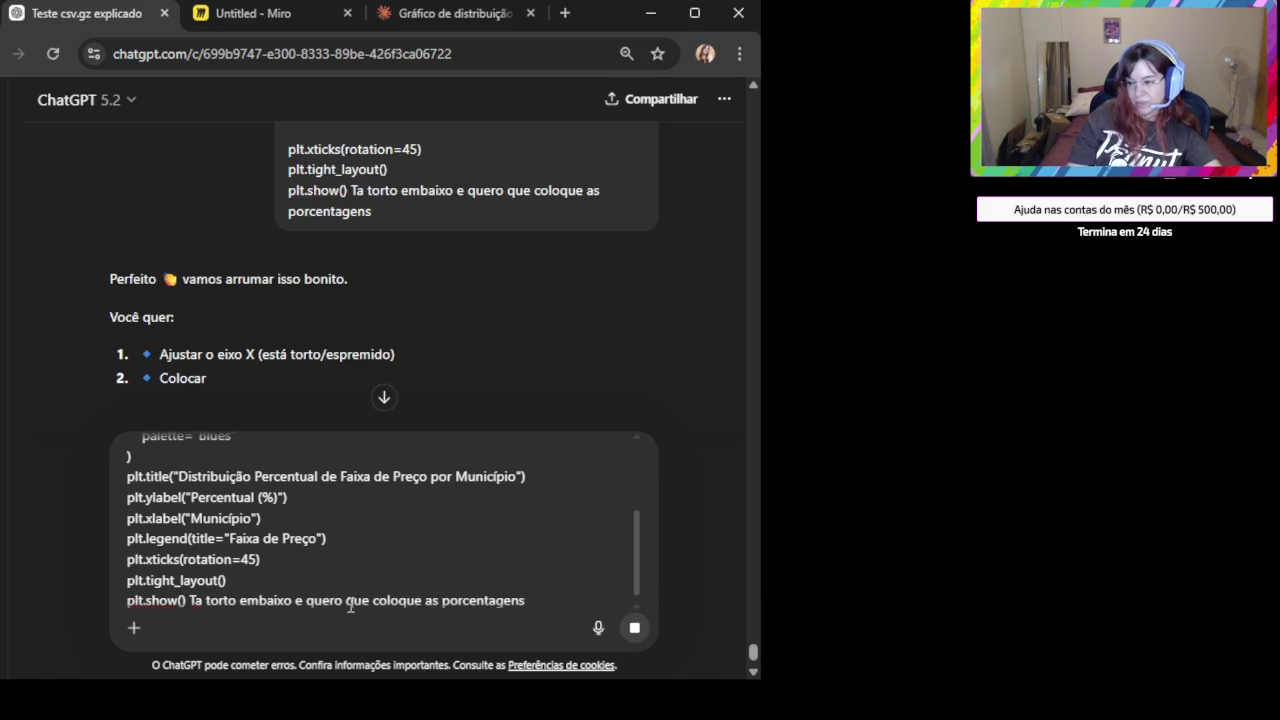
Attach the blue bar-chart screenshot alone in a new message and send it.
key("alt+Tab")
left_click(434, 521)
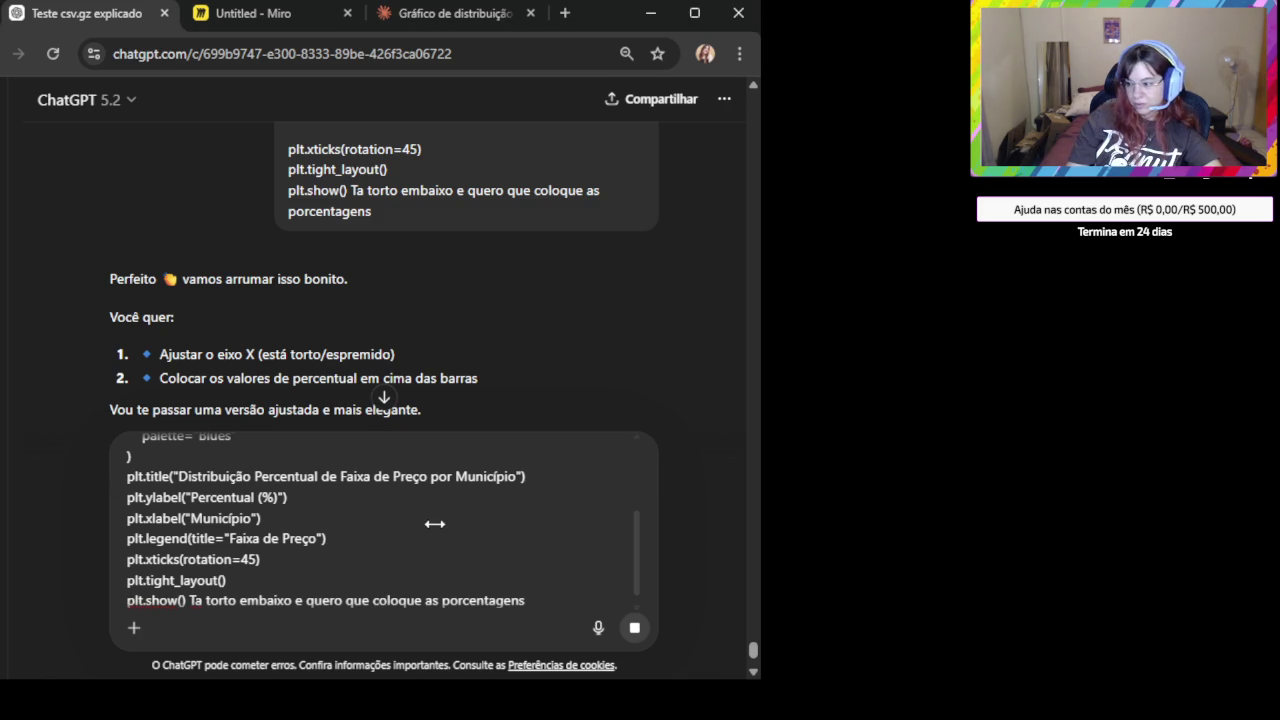
scroll(337, 476, "up", 5)
scroll(337, 481, "up", 1)
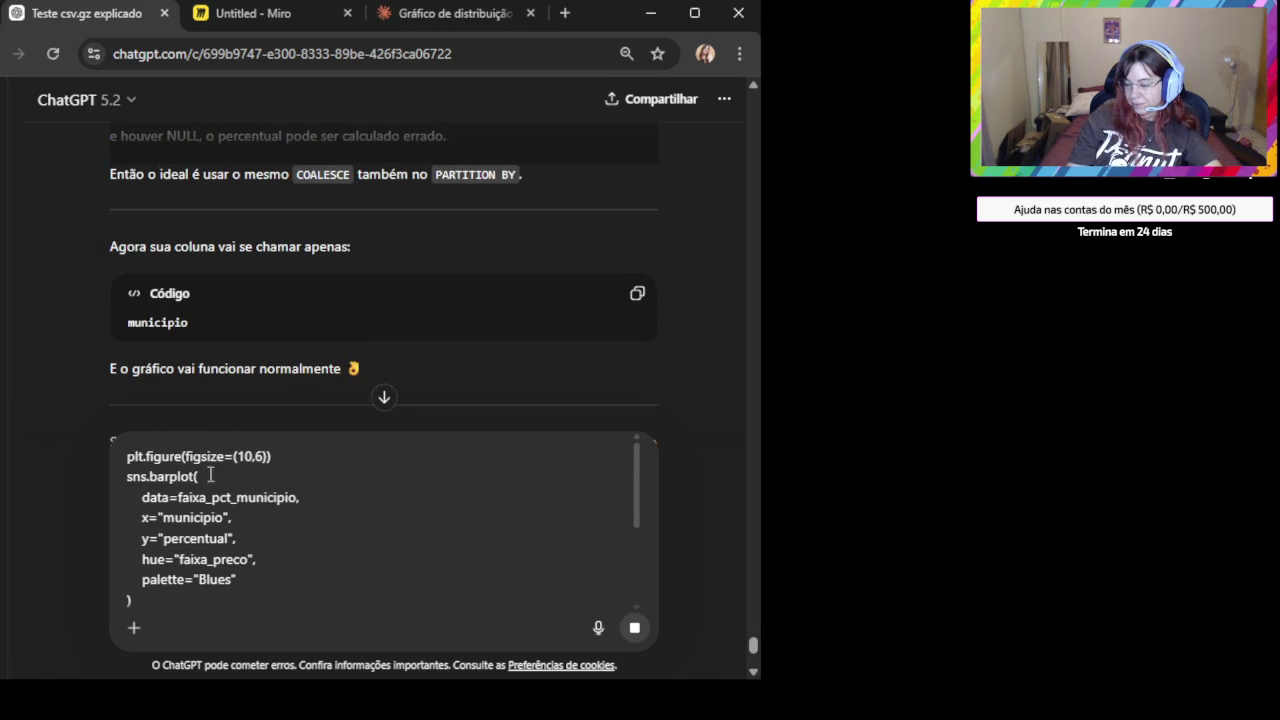
scroll(130, 455, "down", 2)
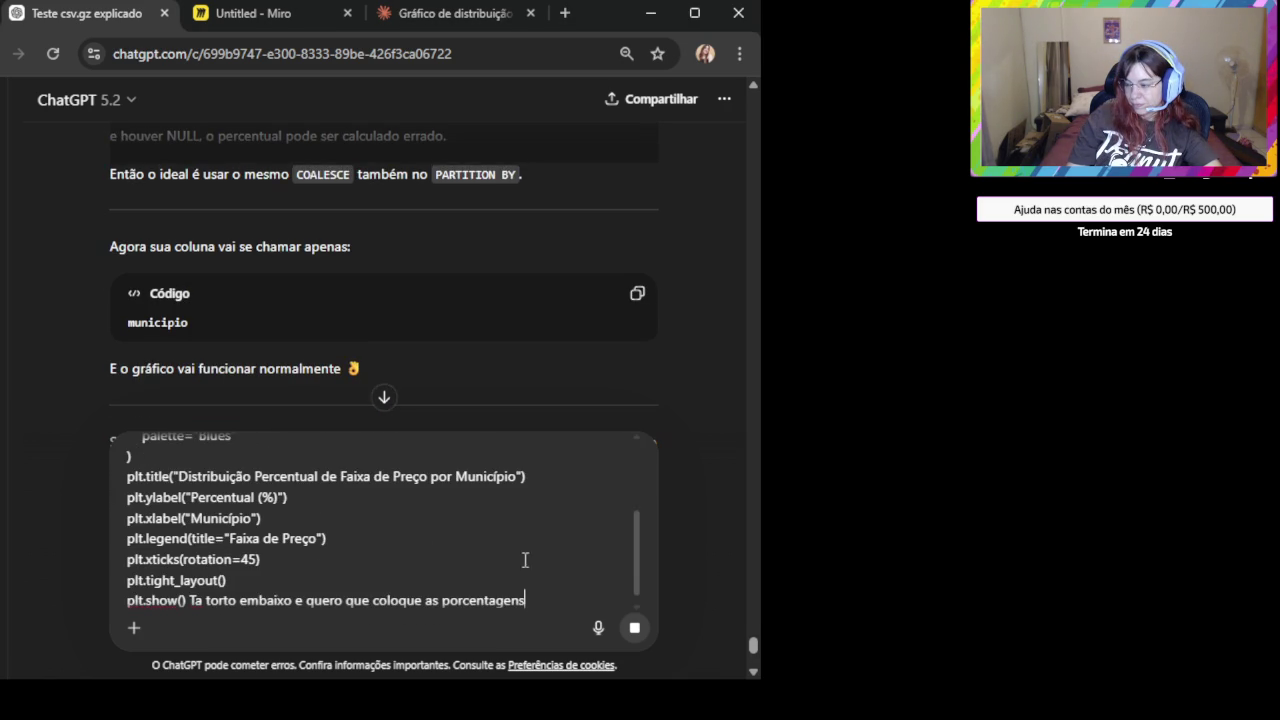
scroll(562, 577, "down", 1)
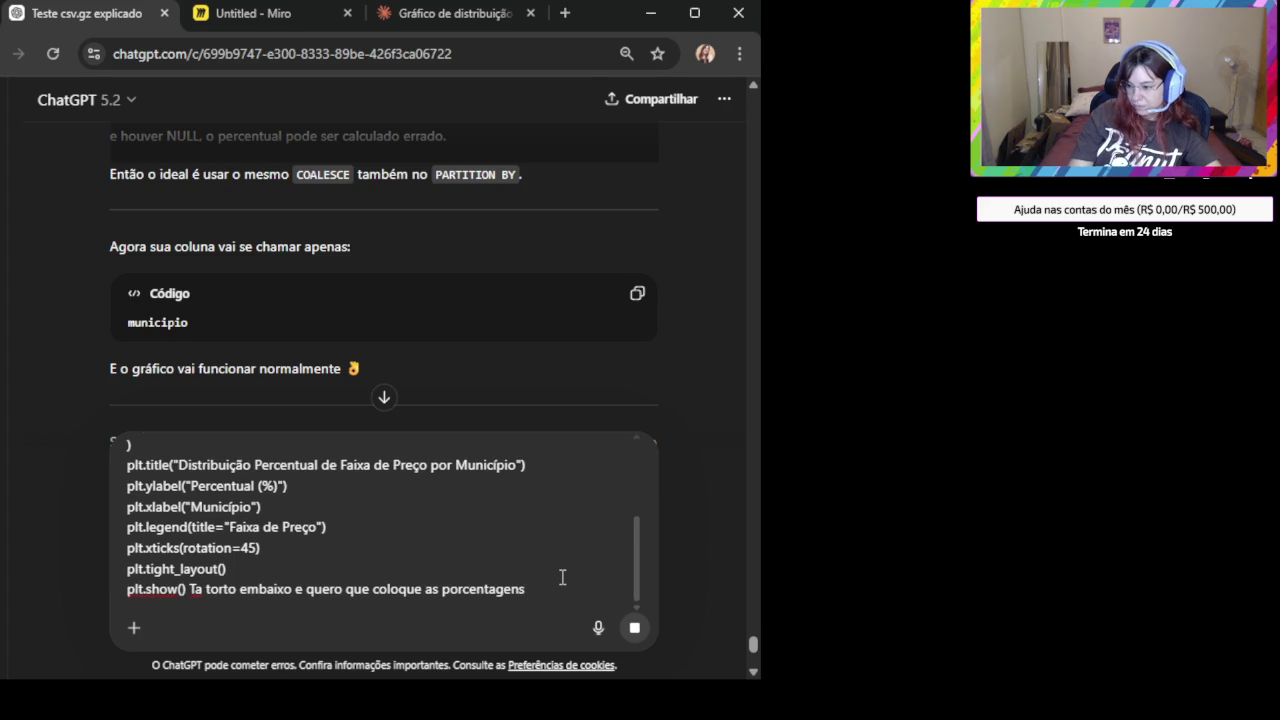
key("shift+Return")
key("shift+Return")
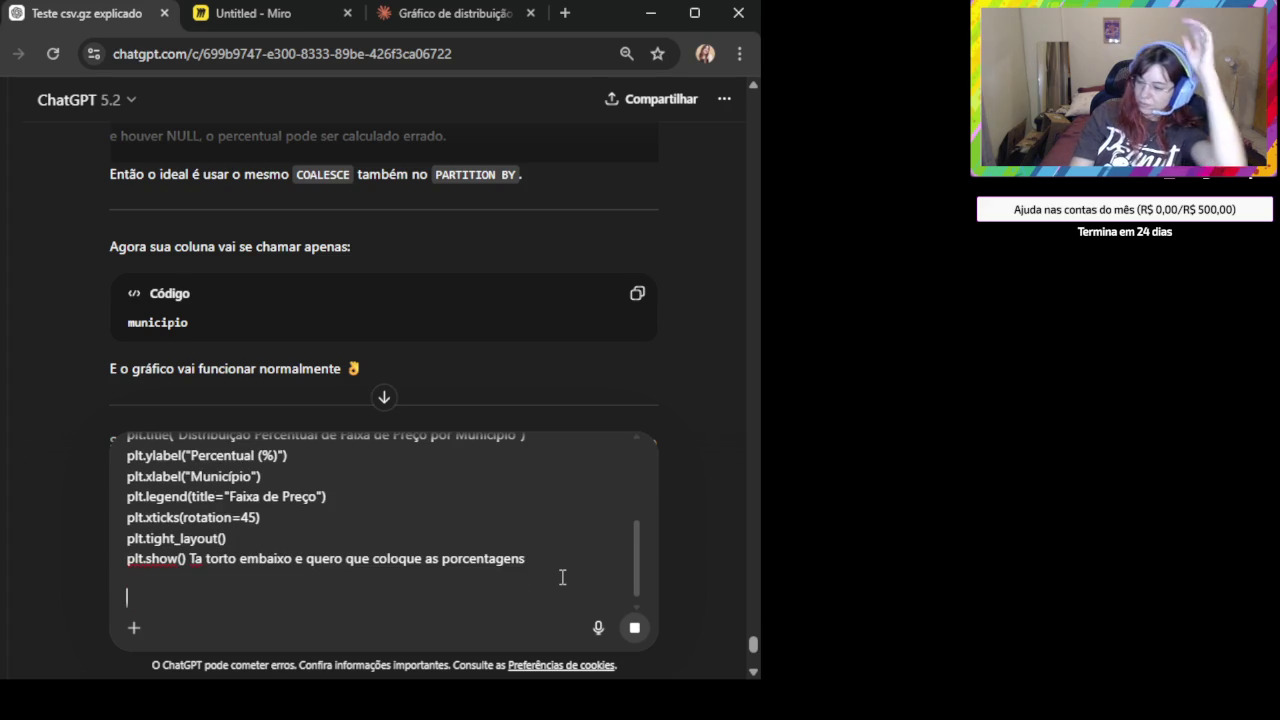
key("ctrl+v")
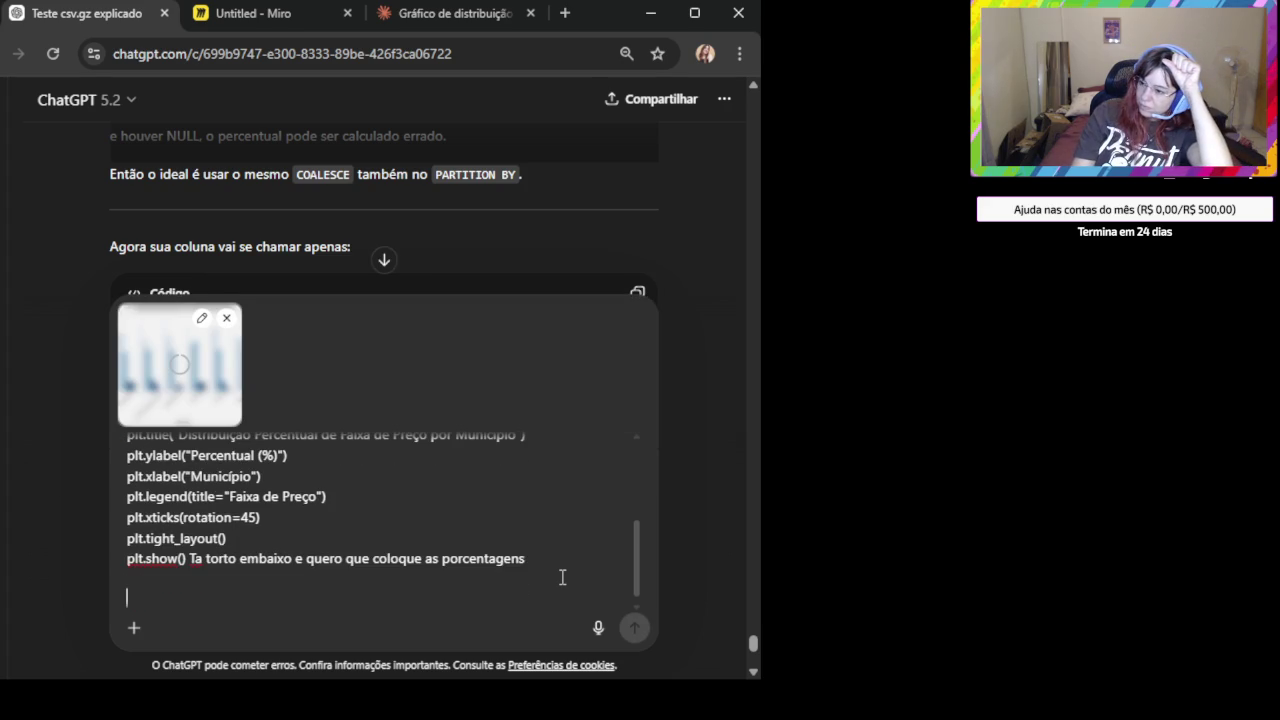
key("ctrl+a")
key("BackSpace")
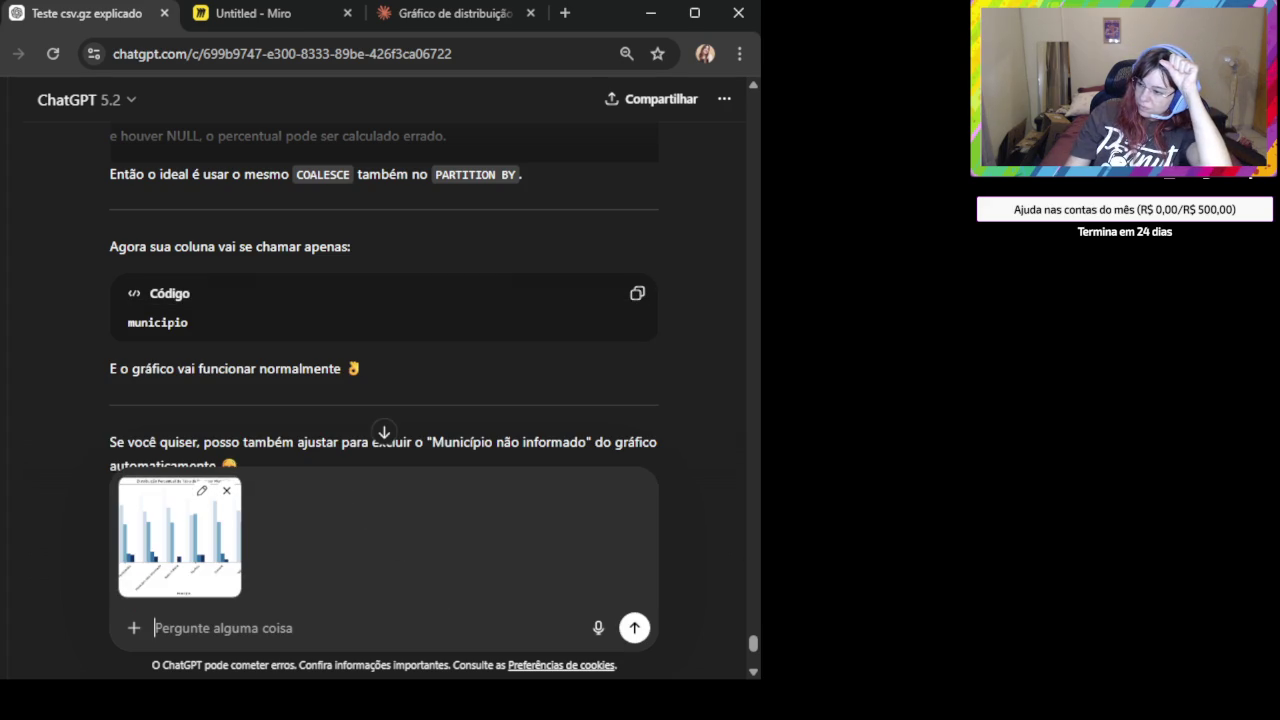
left_click(634, 628)
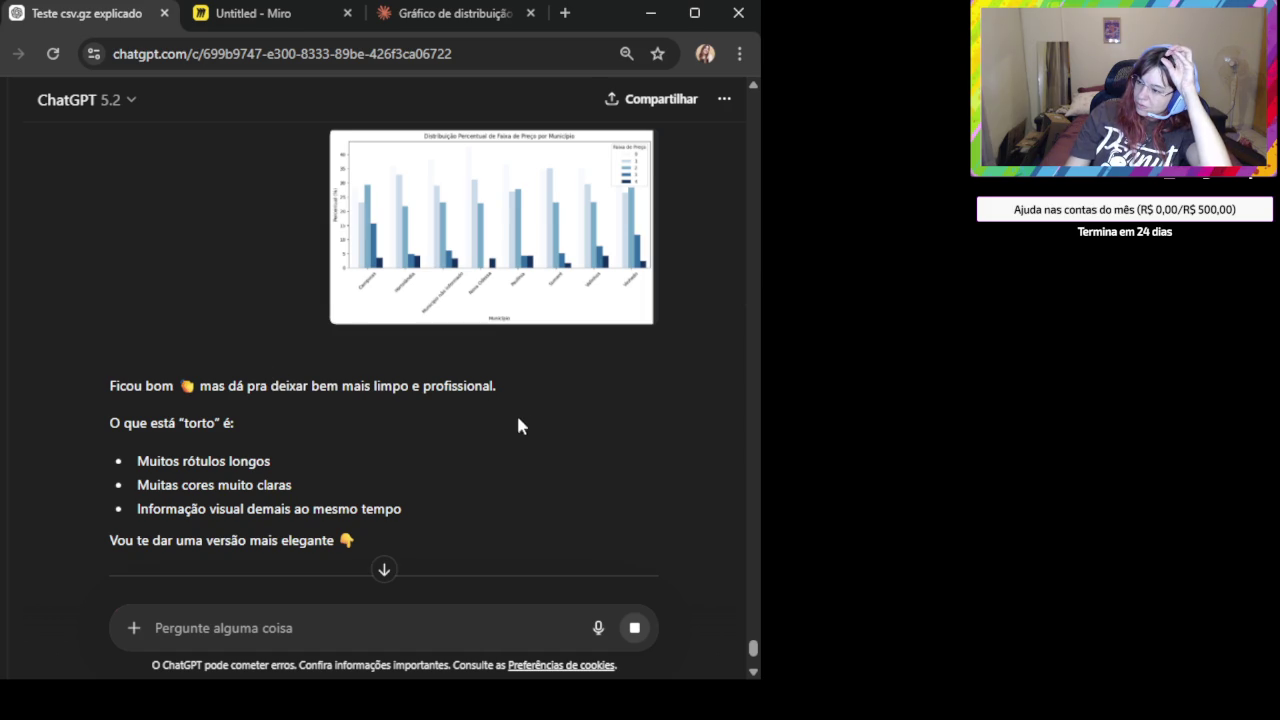
Copy the 'Versão mais limpa e profissional' seaborn code with the 5-tone Blues palette.
scroll(515, 421, "down", 2)
scroll(515, 421, "down", 2)
scroll(515, 421, "down", 1)
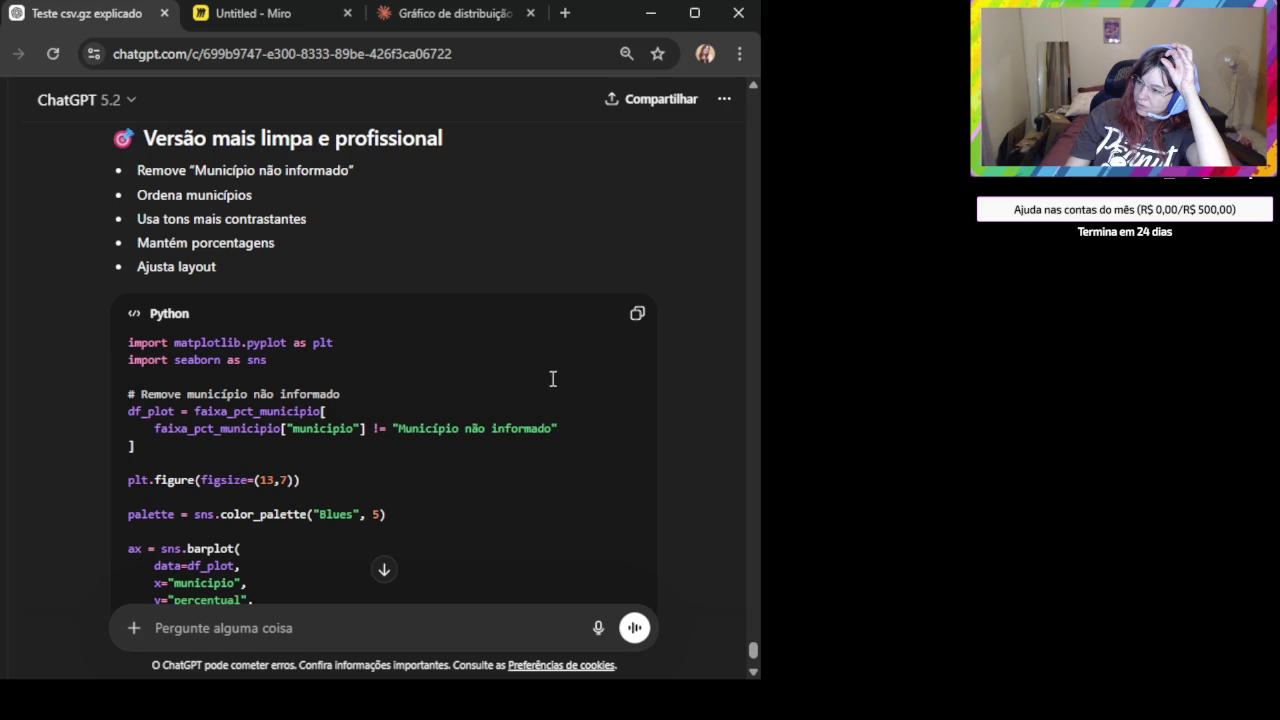
left_click(634, 318)
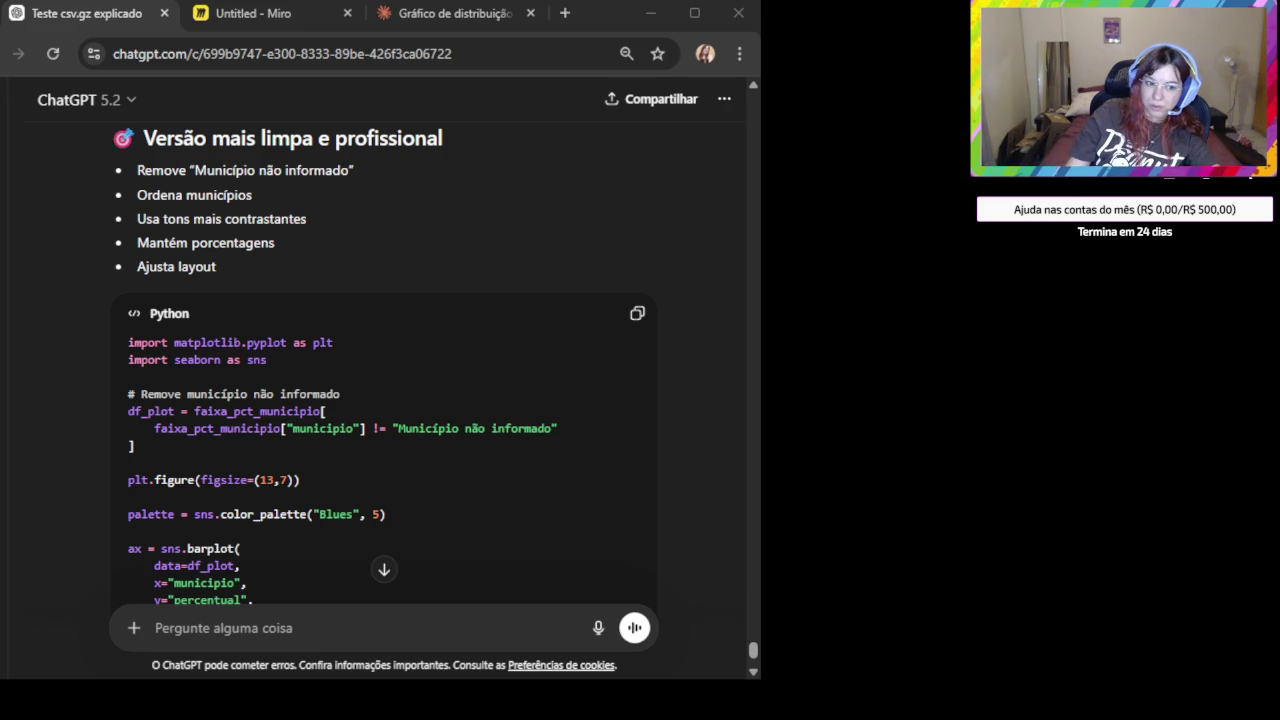
Draft 'Esse azul claro tá doendo minha vista' with the new chart screenshot attached below.
left_click(295, 628)
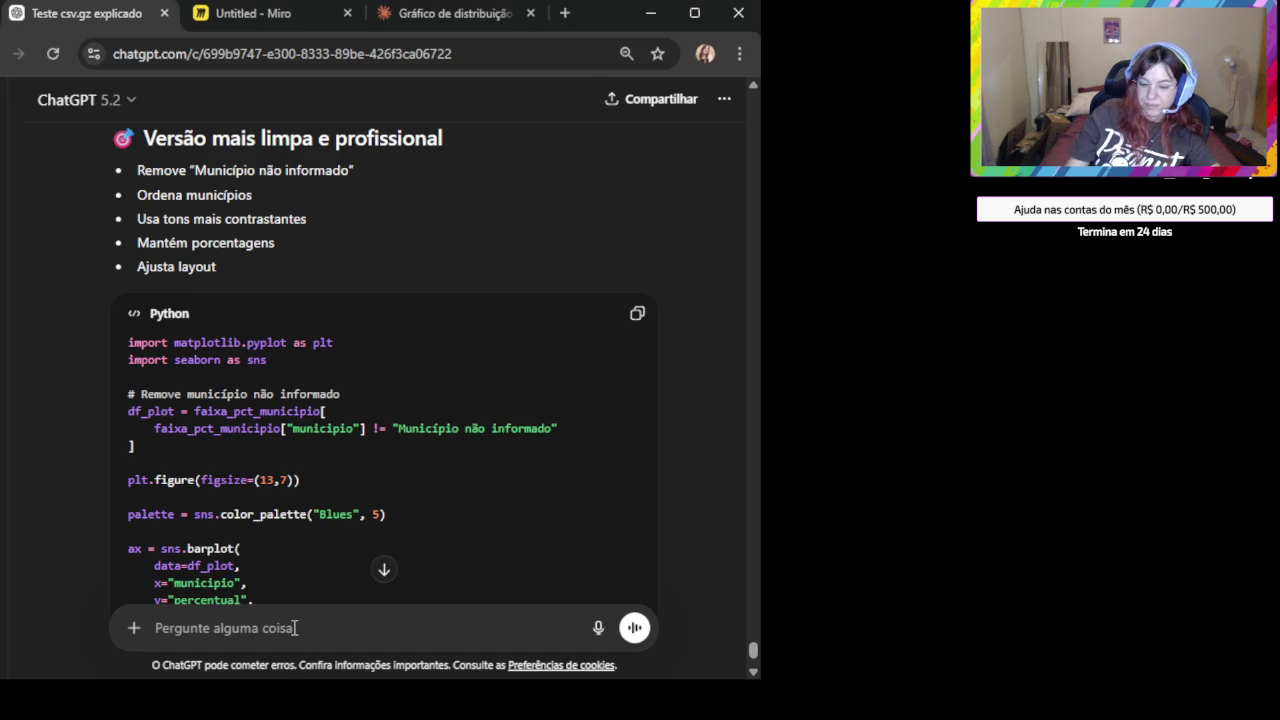
type("Esse azul claro ta doente")
key("BackSpace")
key("BackSpace")
type("do minha vista")
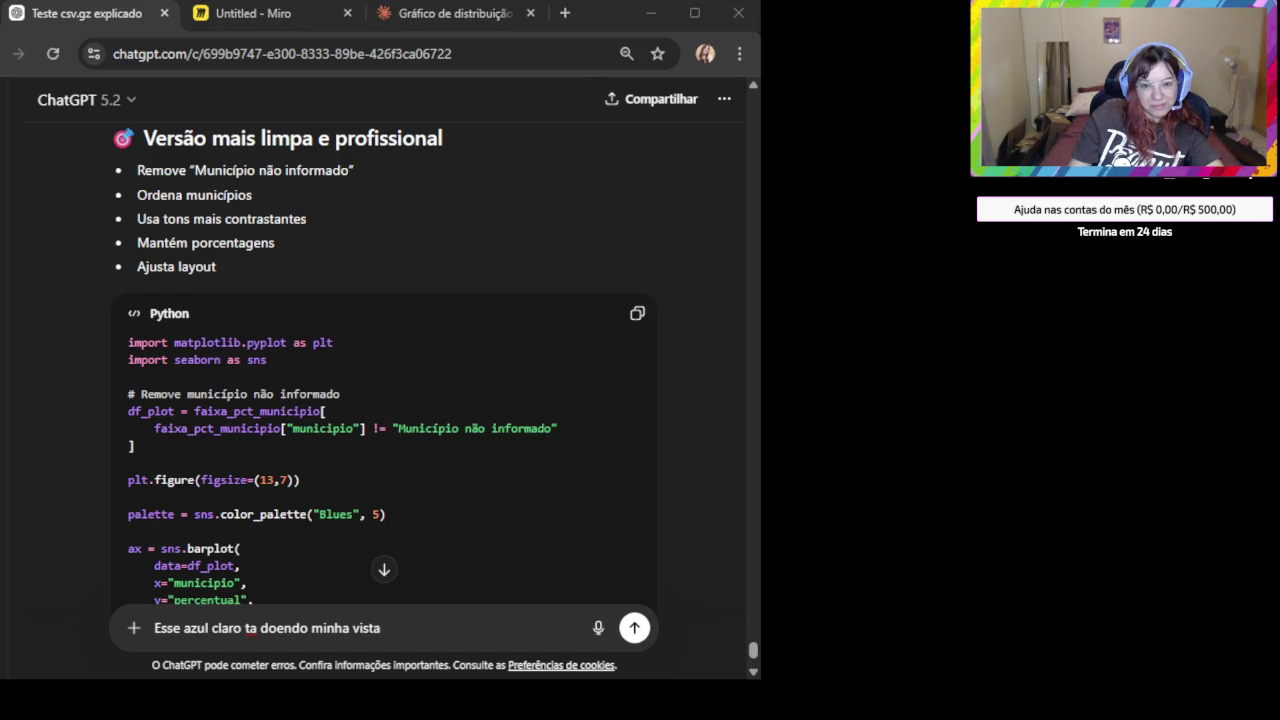
left_click(304, 611)
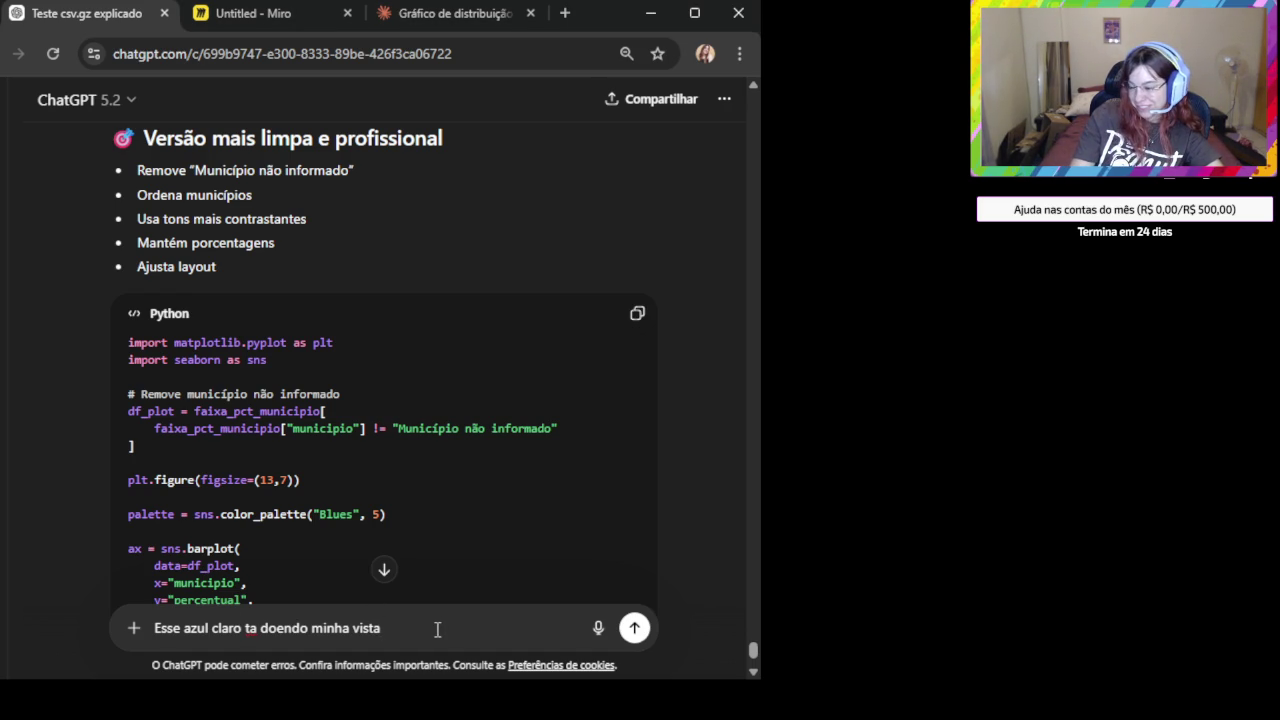
key("shift+Return")
key("ctrl+v")
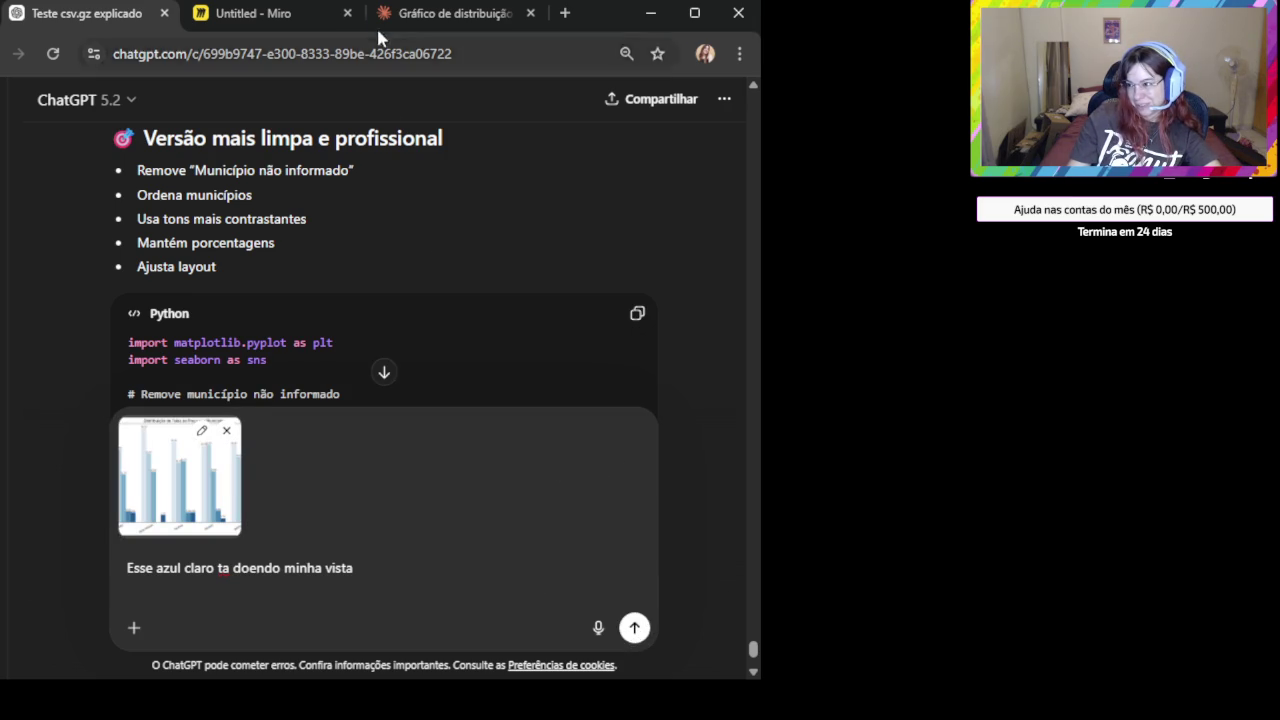
left_click(263, 16)
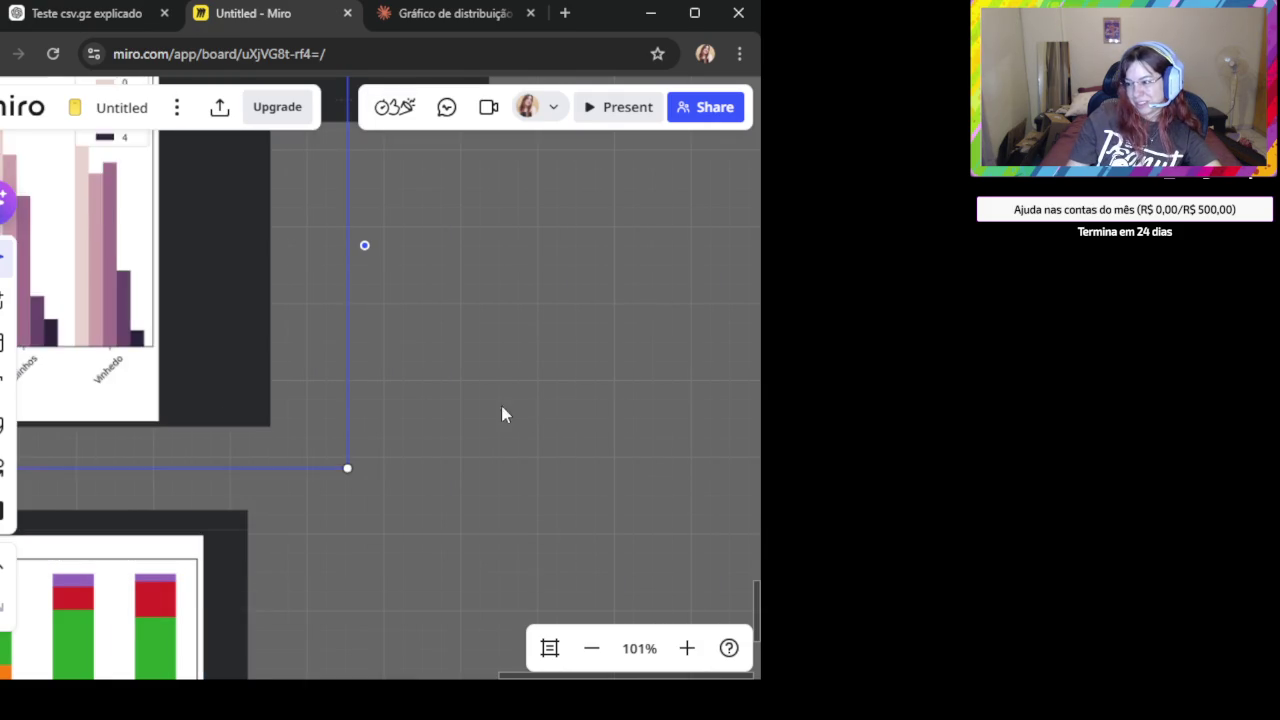
Paste the blue price-range chart with percentages onto the Miro board beside the earlier charts.
scroll(372, 409, "down", 2)
left_click(405, 412)
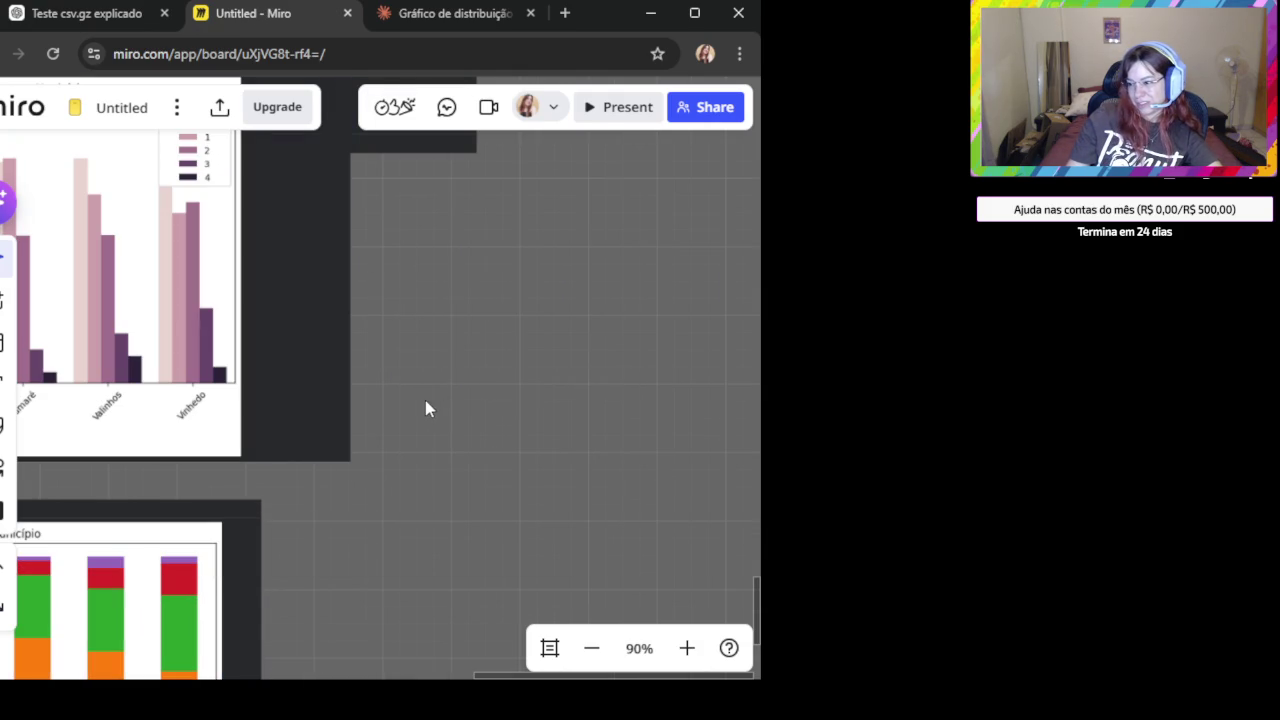
key("ctrl+v")
scroll(545, 430, "up", 1)
scroll(531, 435, "up", 2)
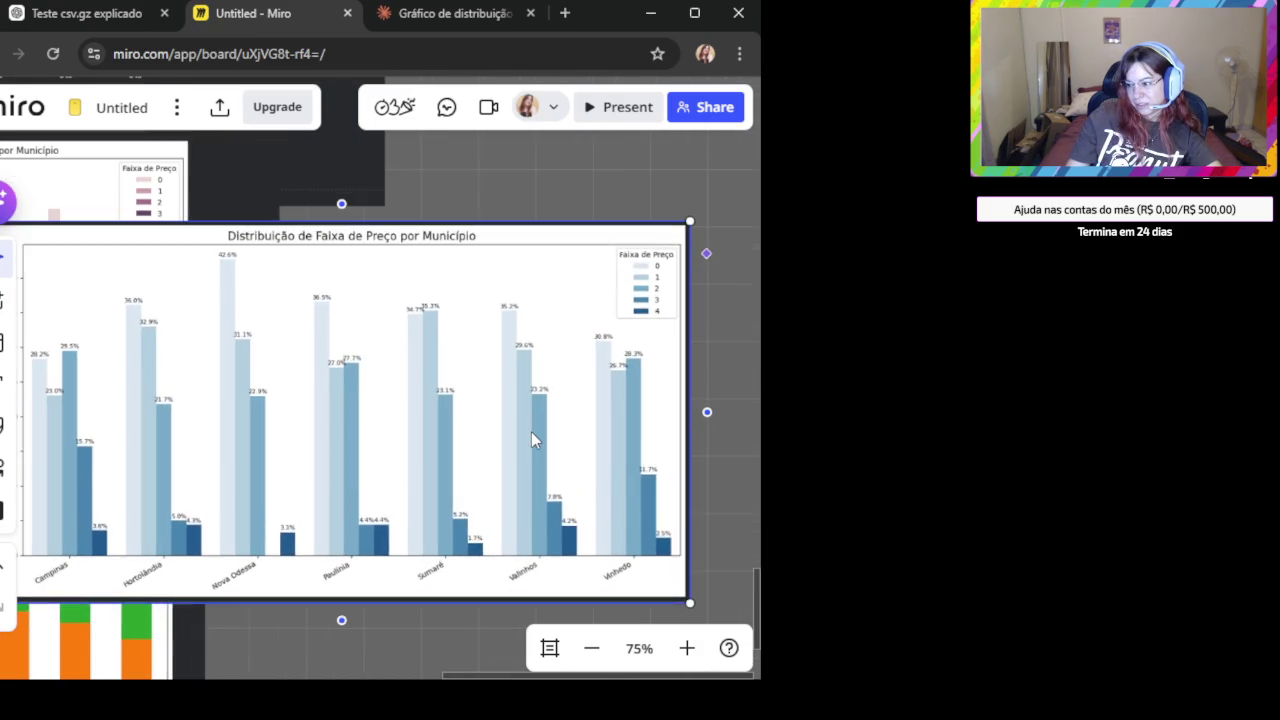
left_click_drag(537, 453, 581, 445)
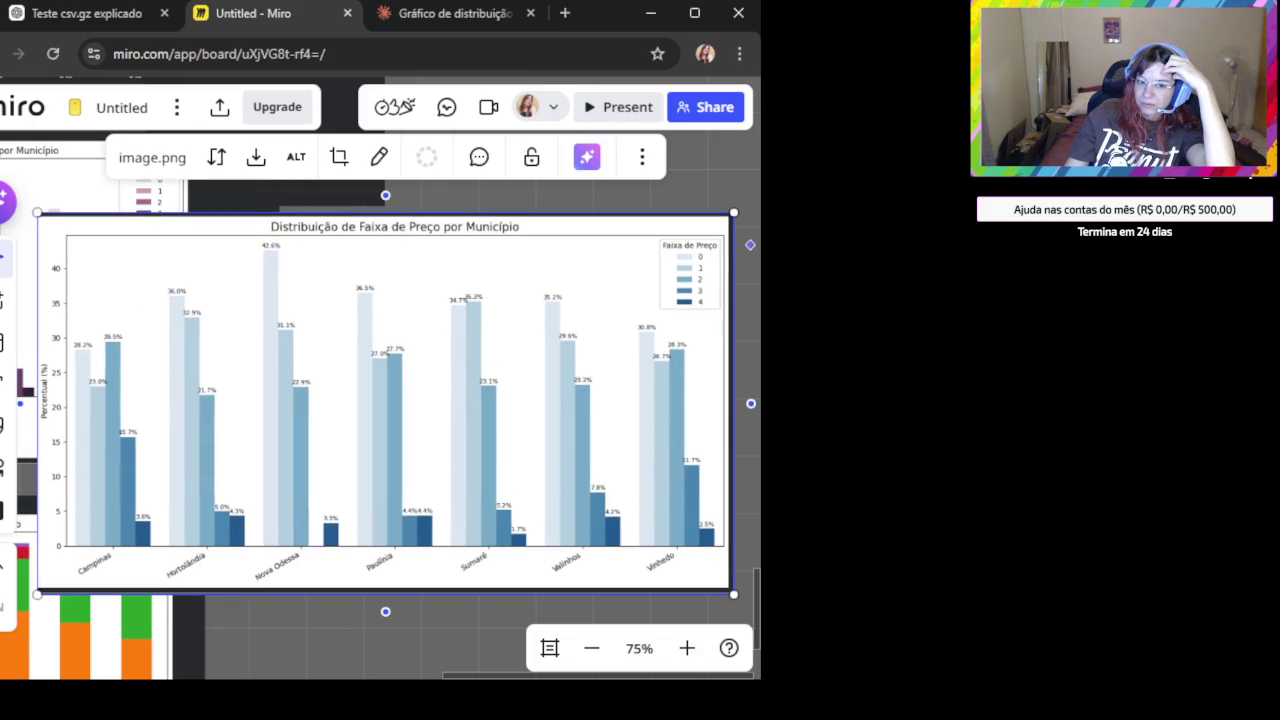
left_click(450, 16)
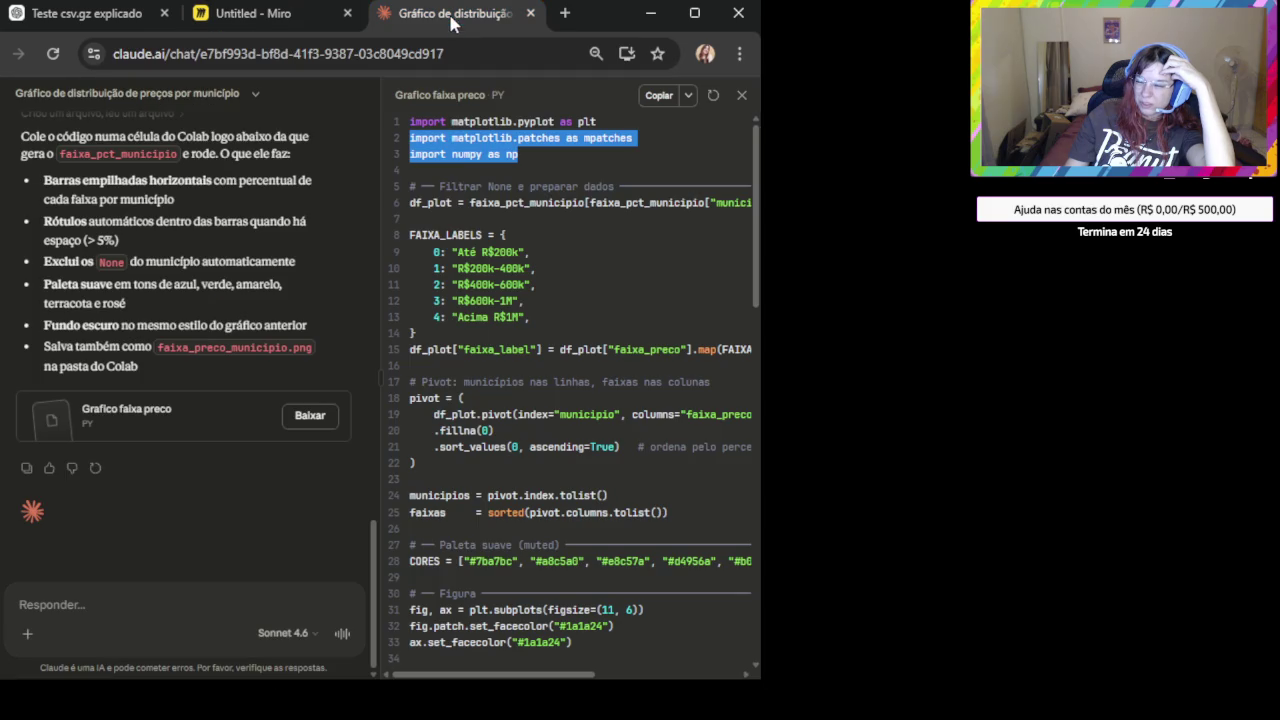
Return from the Claude stacked-bar code to the ChatGPT conversation.
left_click(81, 18)
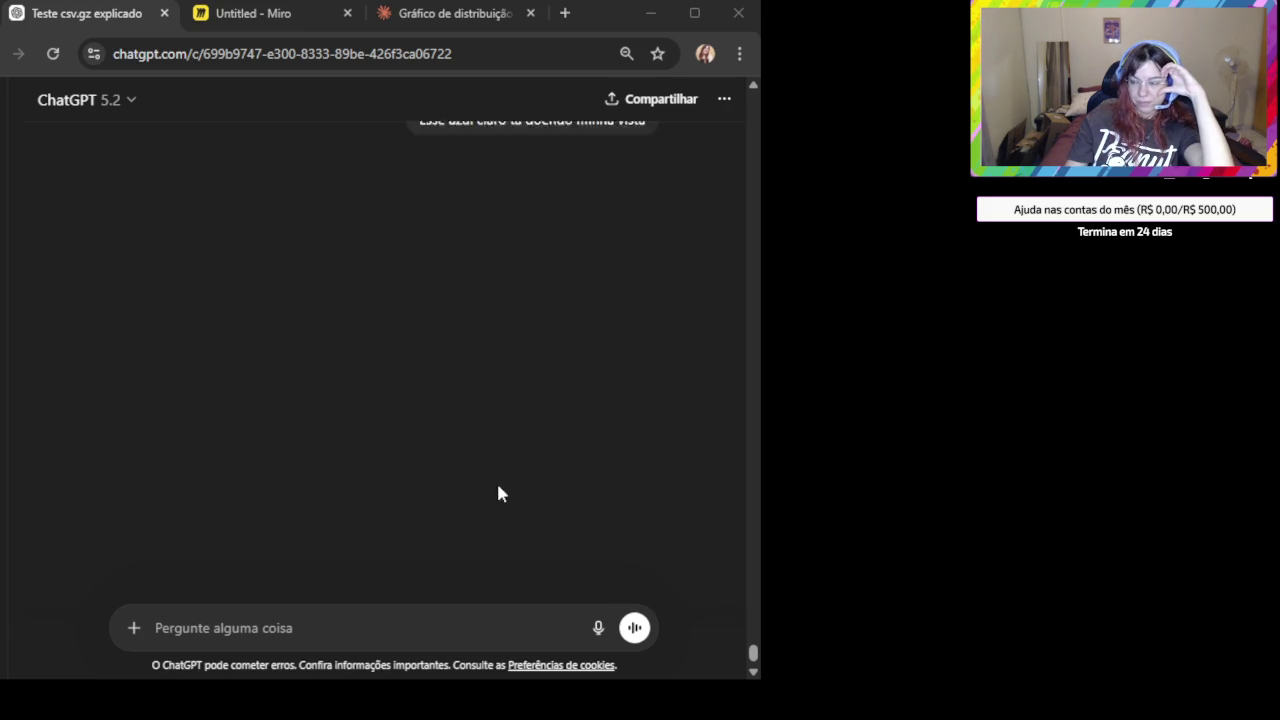
Reload the ChatGPT chat and scroll to the chart screenshot above the light-blue complaint.
left_click(382, 571)
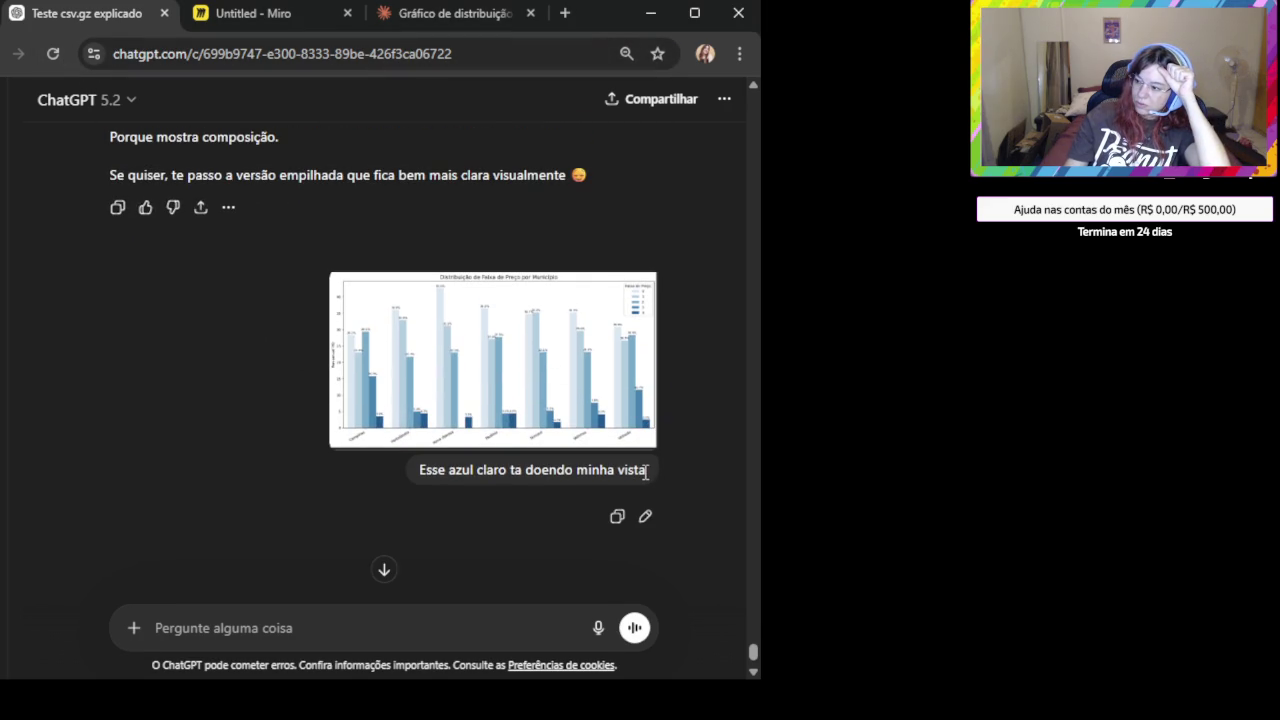
left_click_drag(632, 468, 278, 393)
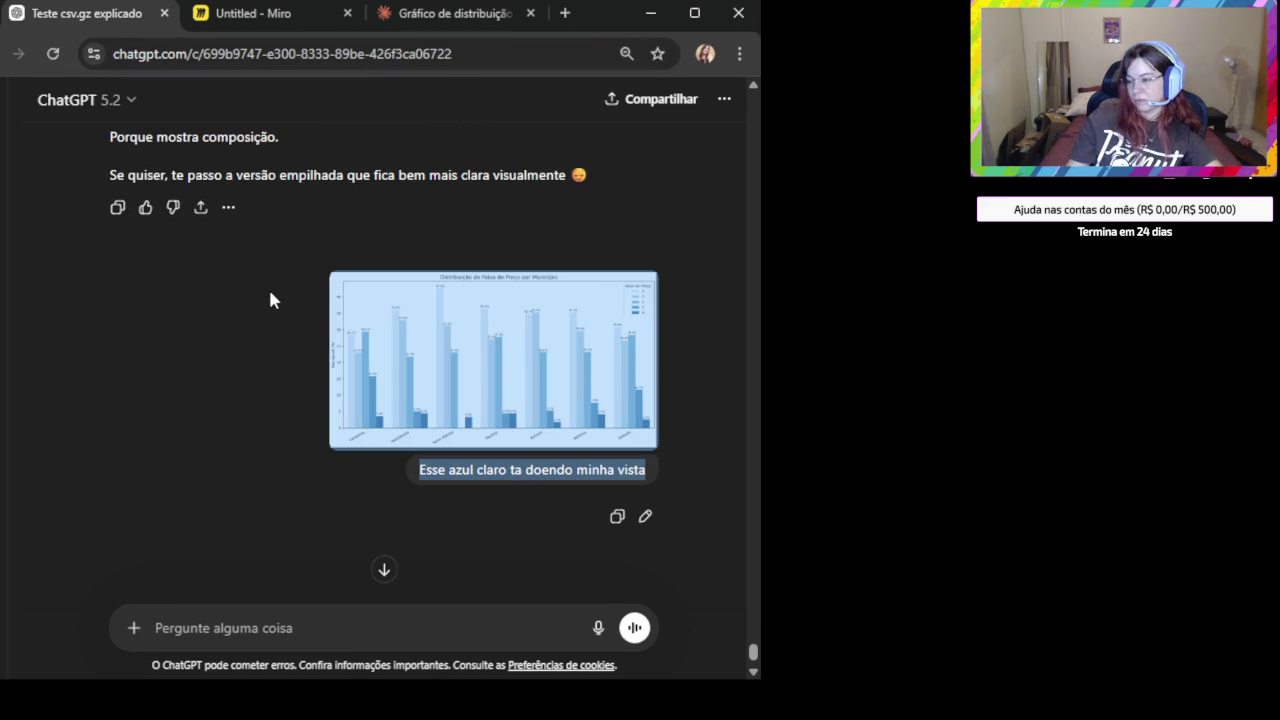
left_click(53, 55)
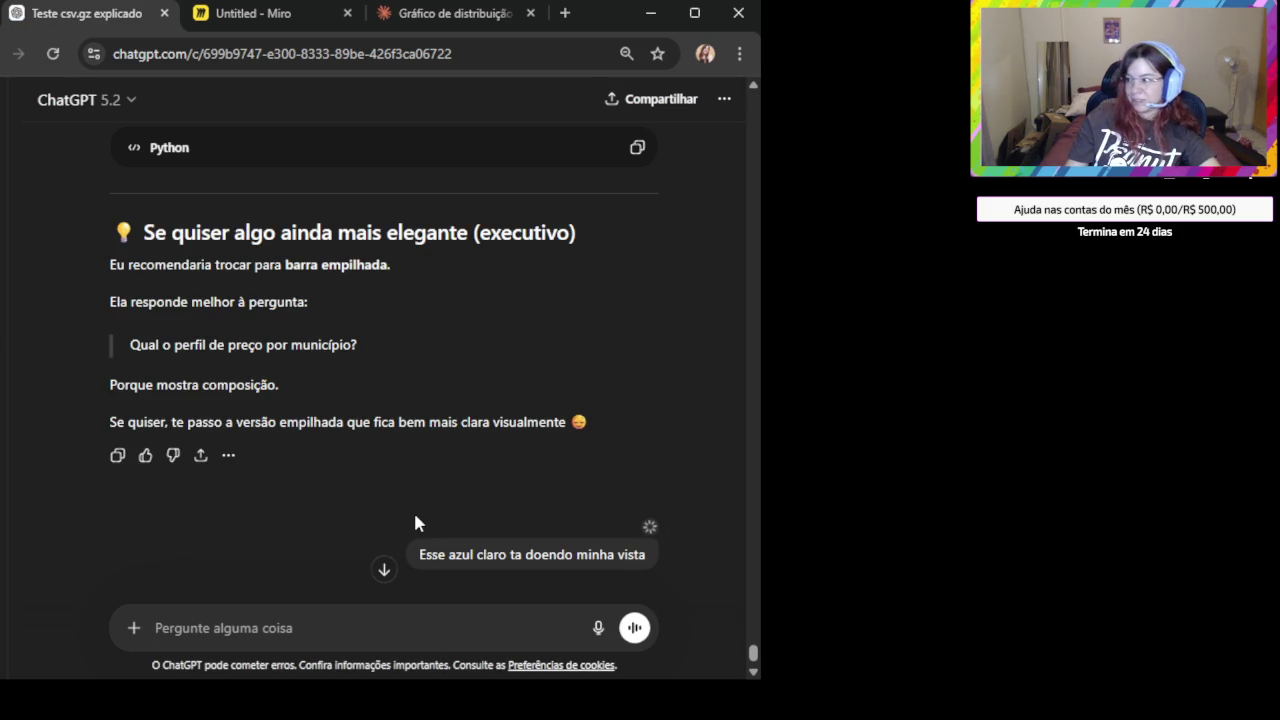
scroll(294, 470, "down", 2)
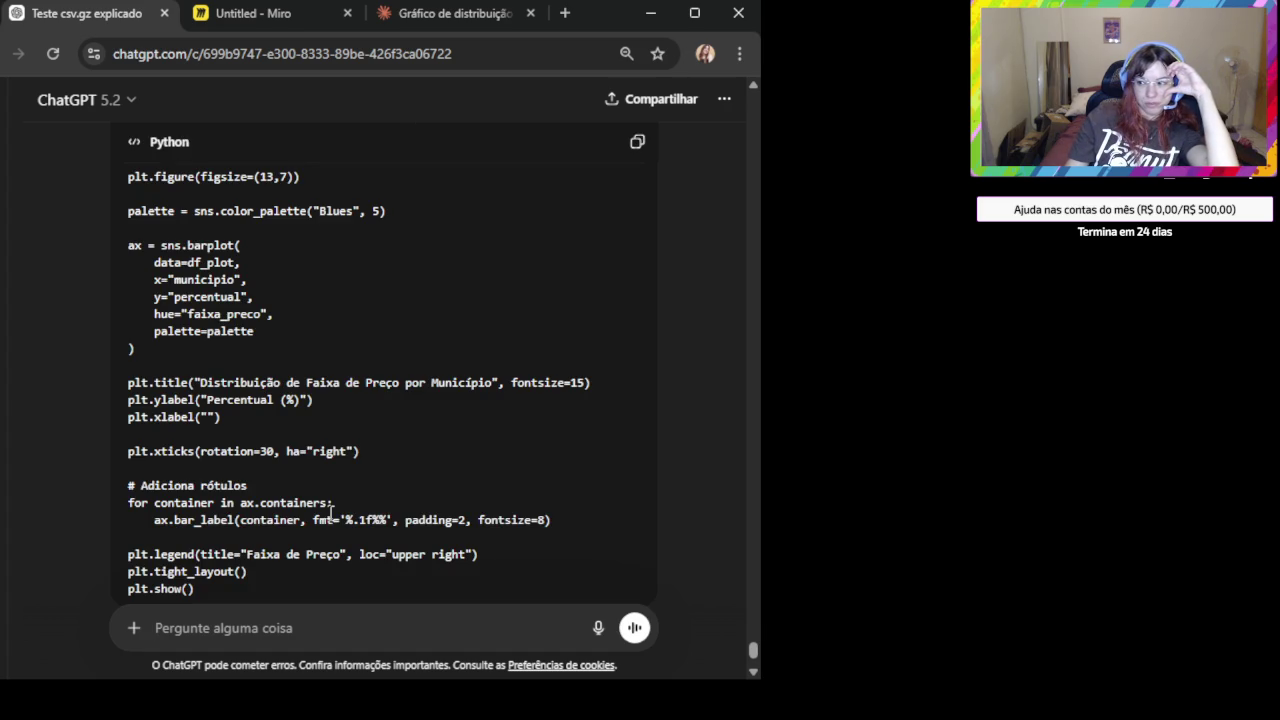
scroll(439, 451, "up", 2)
scroll(608, 434, "up", 1)
scroll(531, 440, "up", 1)
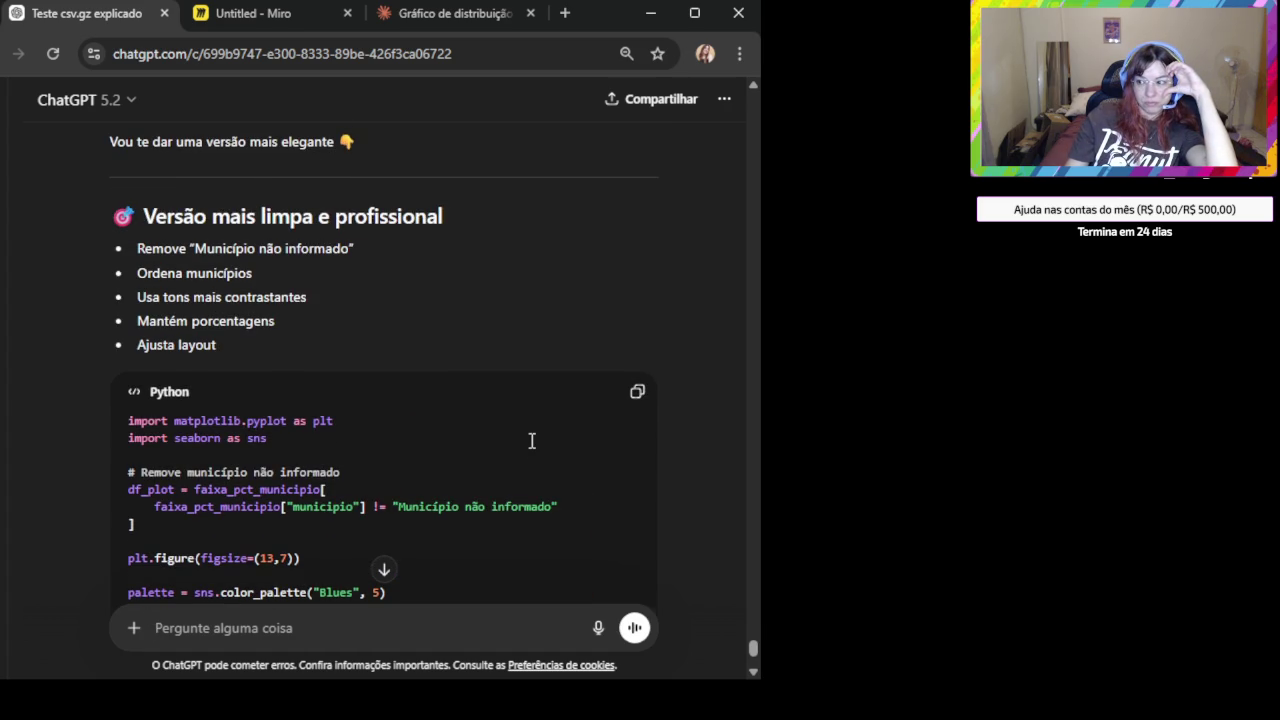
scroll(537, 436, "up", 5)
scroll(537, 431, "down", 1)
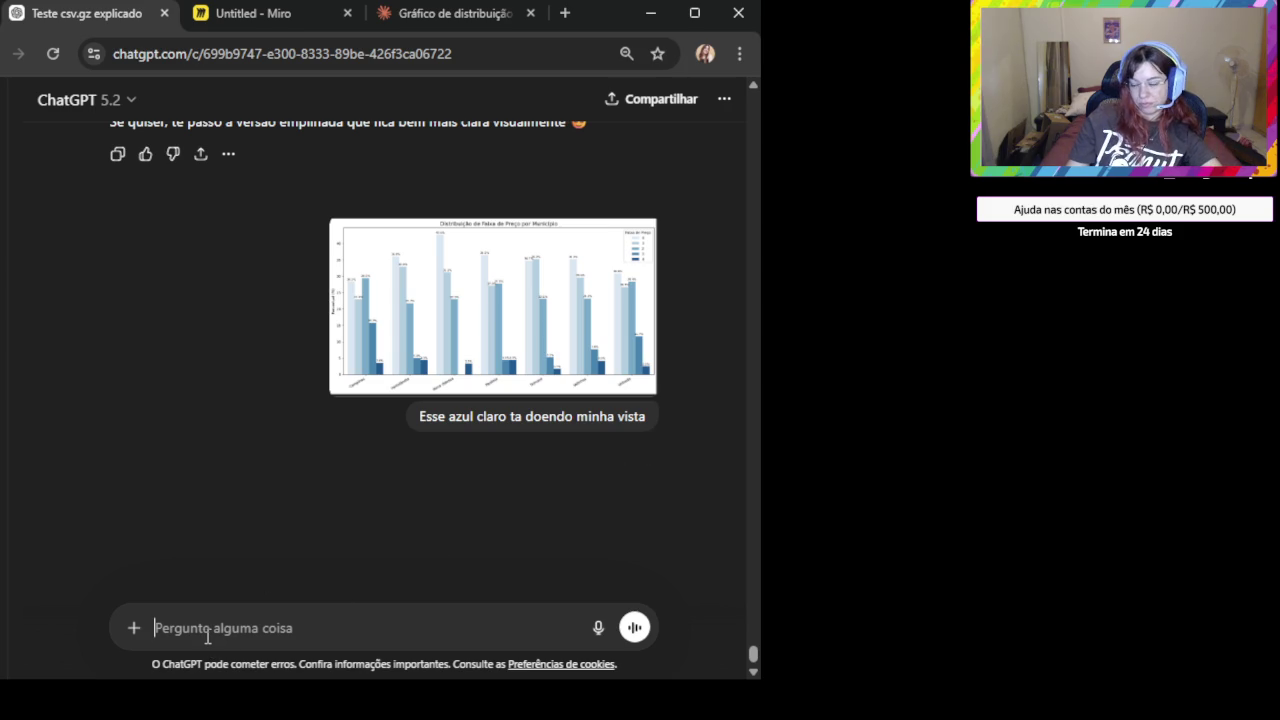
Send the chart image asking 'O azul mais claro ta muito claro tem como melhorar um pouco?'.
key("ctrl+v")
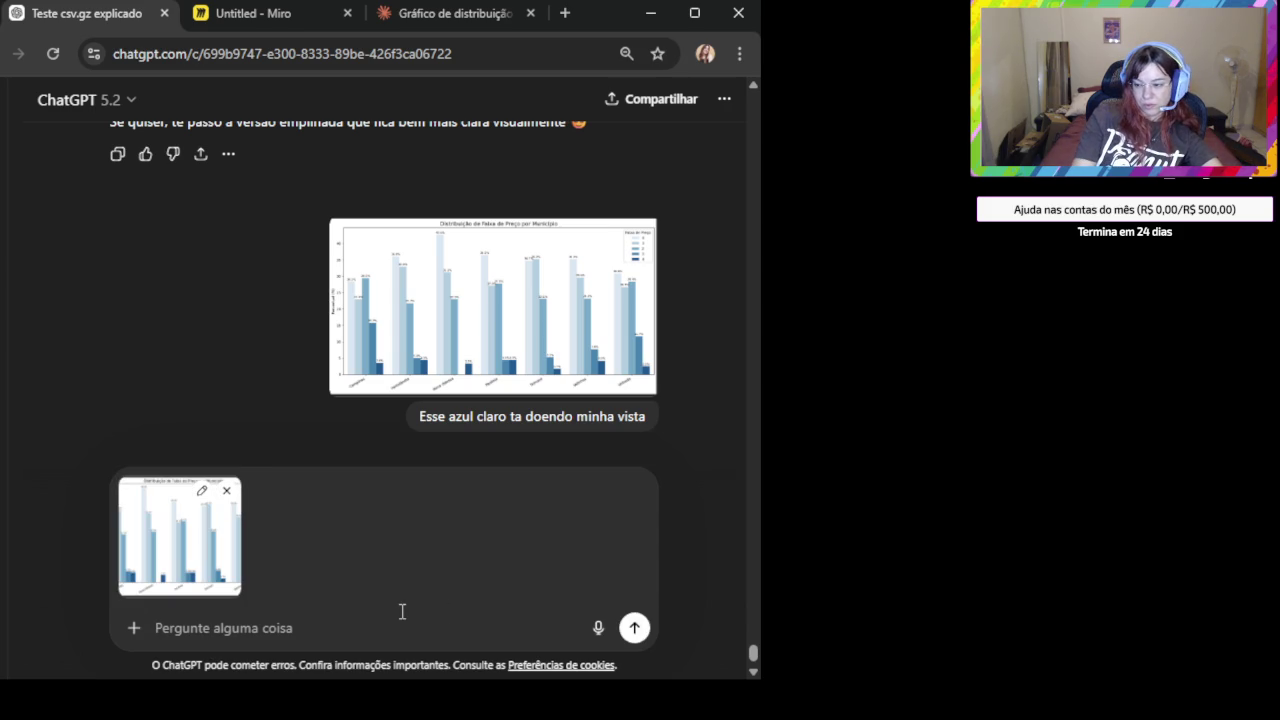
type("O azul mais claro ta muito claro tem qom")
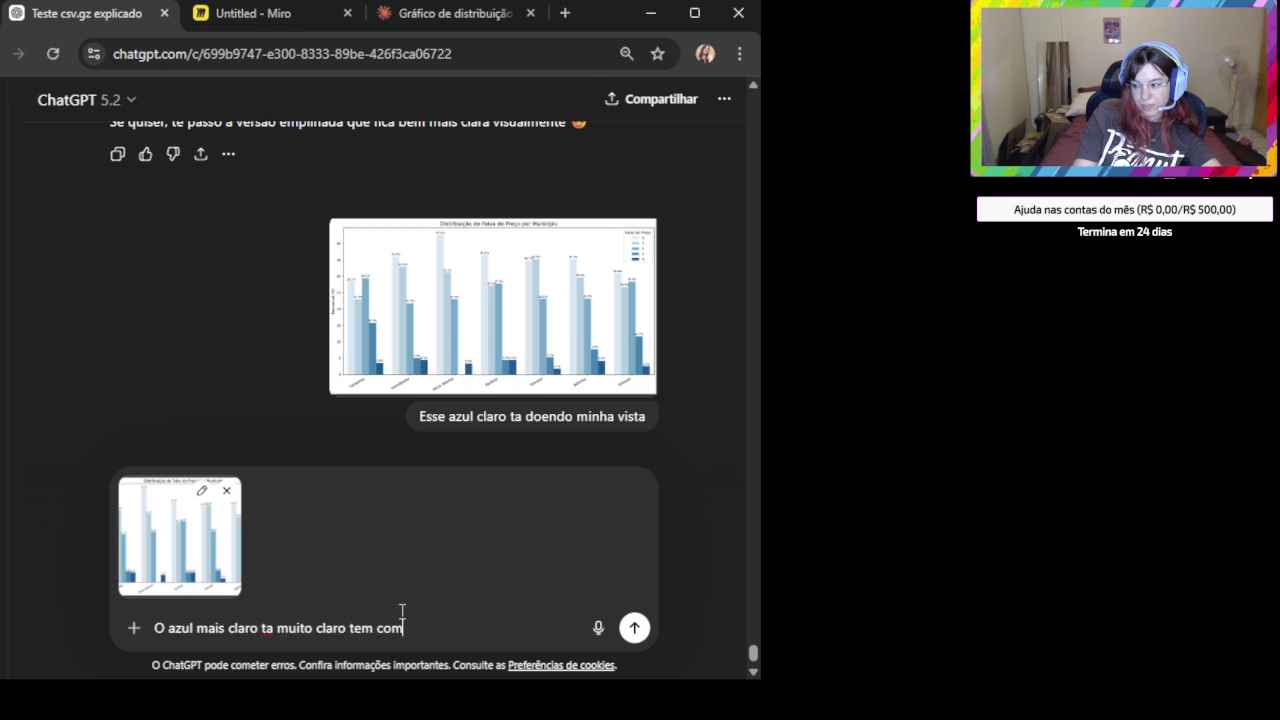
key("BackSpace")
key("BackSpace")
type("como melhorar um pouco?")
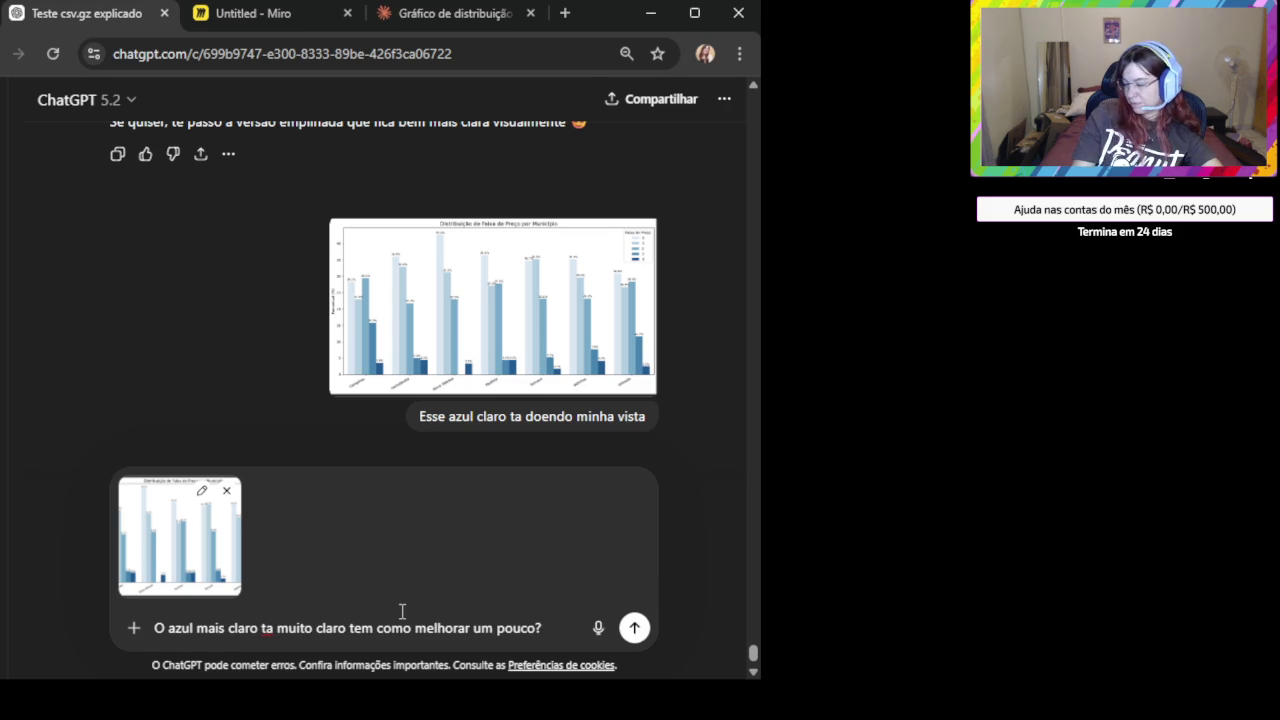
key("Return")
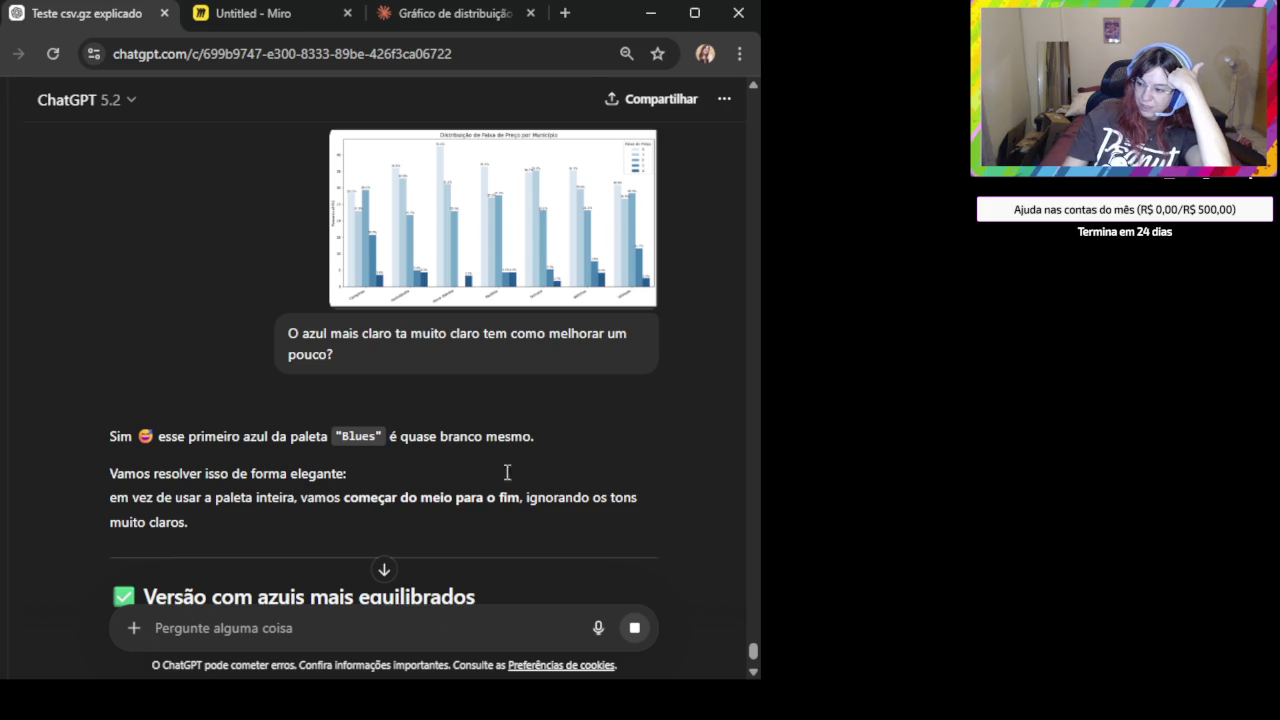
Copy the 'Versão com azuis mais equilibrados' code that uses only darker Blues shades.
scroll(534, 434, "down", 5)
scroll(600, 220, "down", 2)
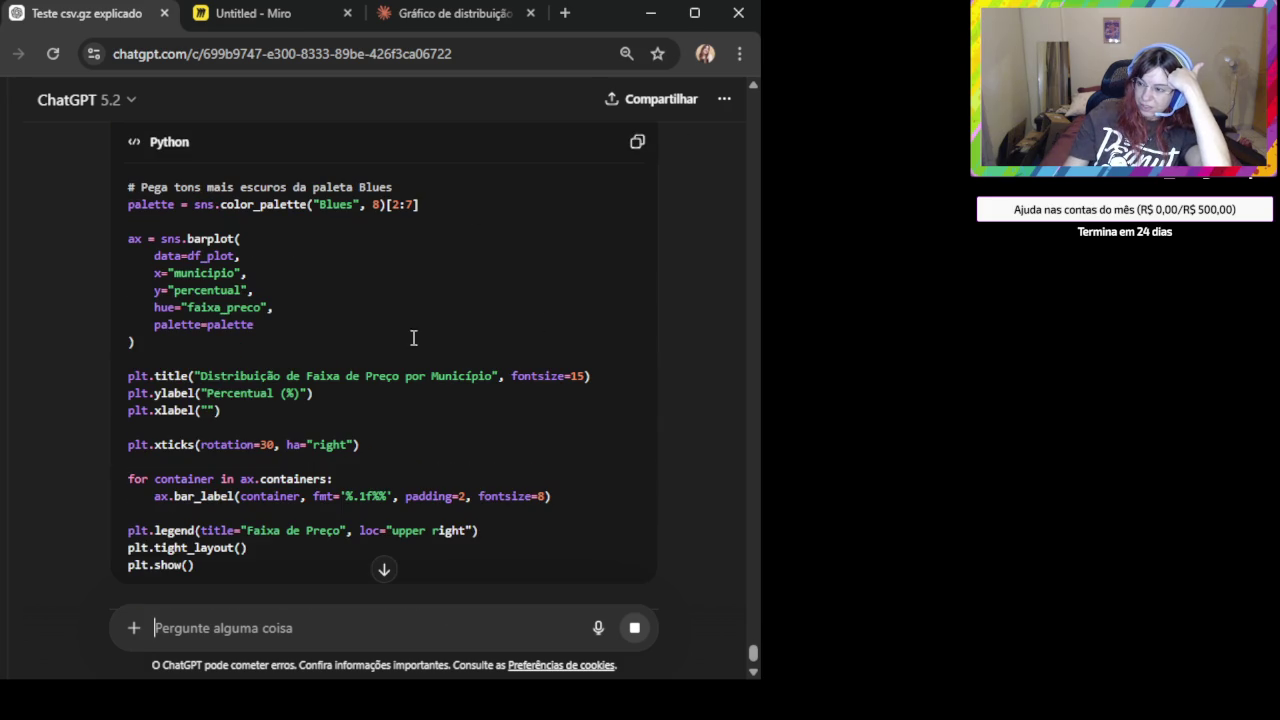
scroll(500, 266, "up", 2)
left_click(640, 170)
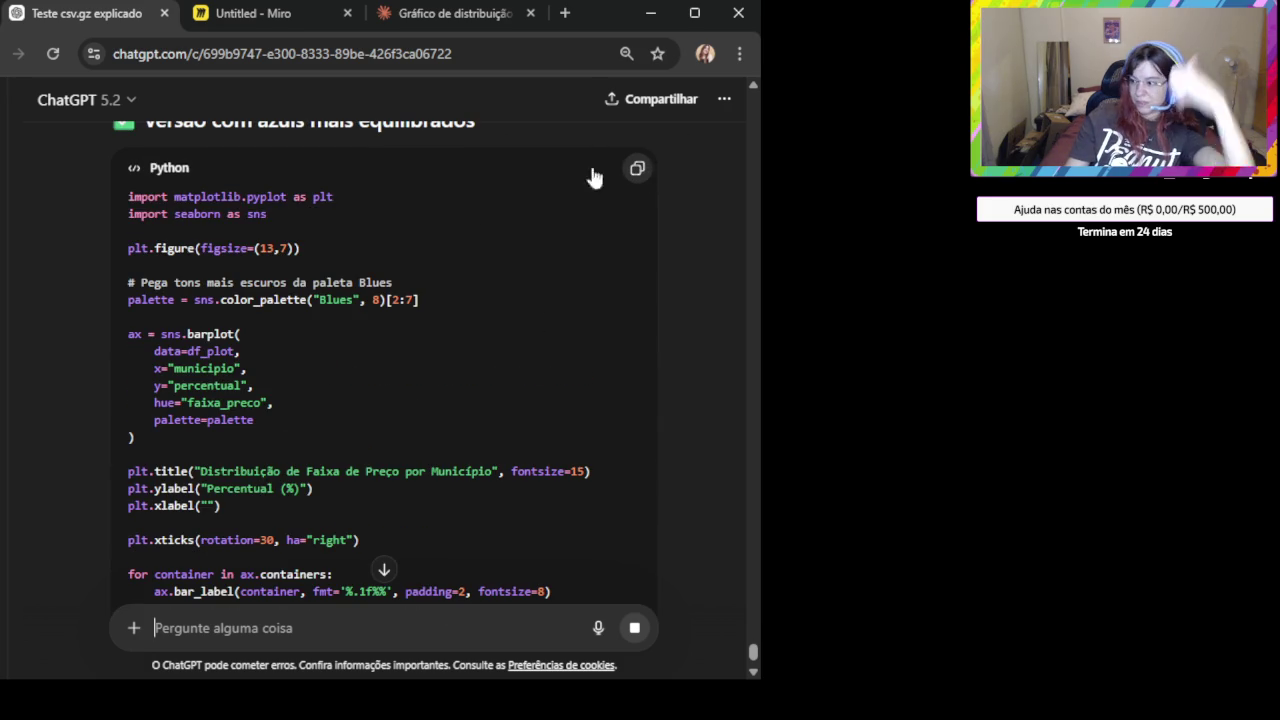
left_click(637, 168)
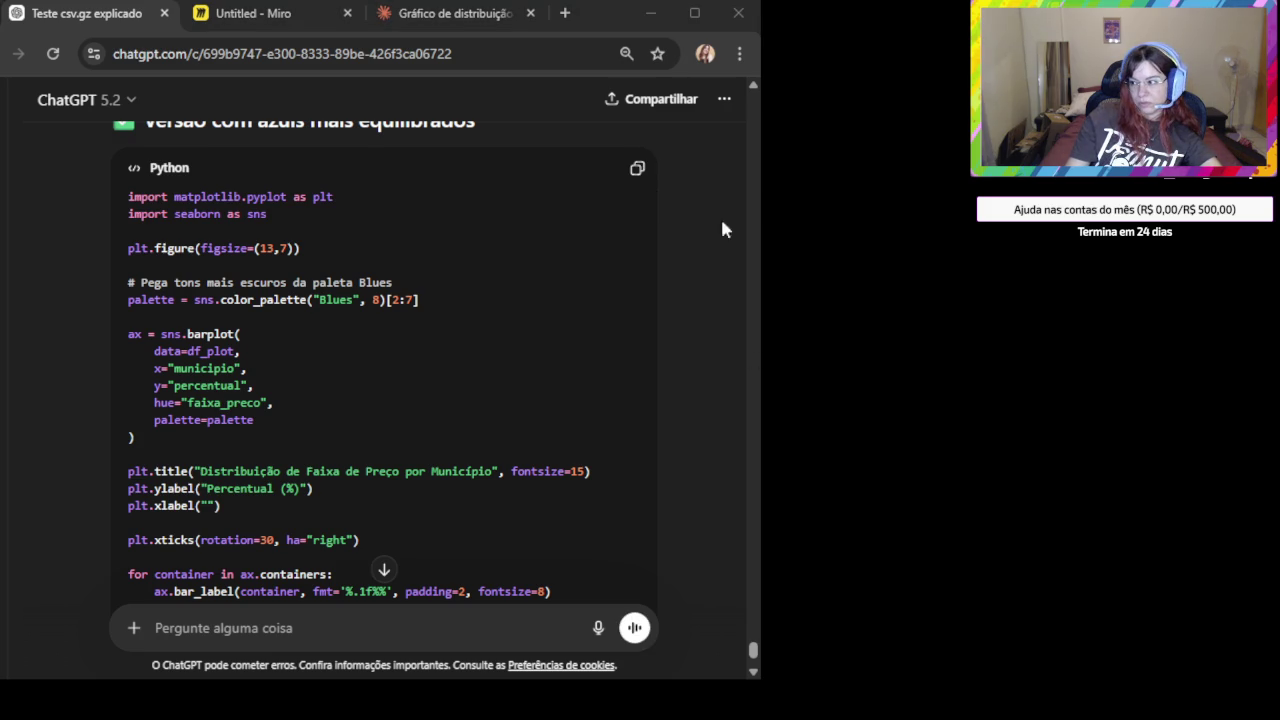
left_click(637, 168)
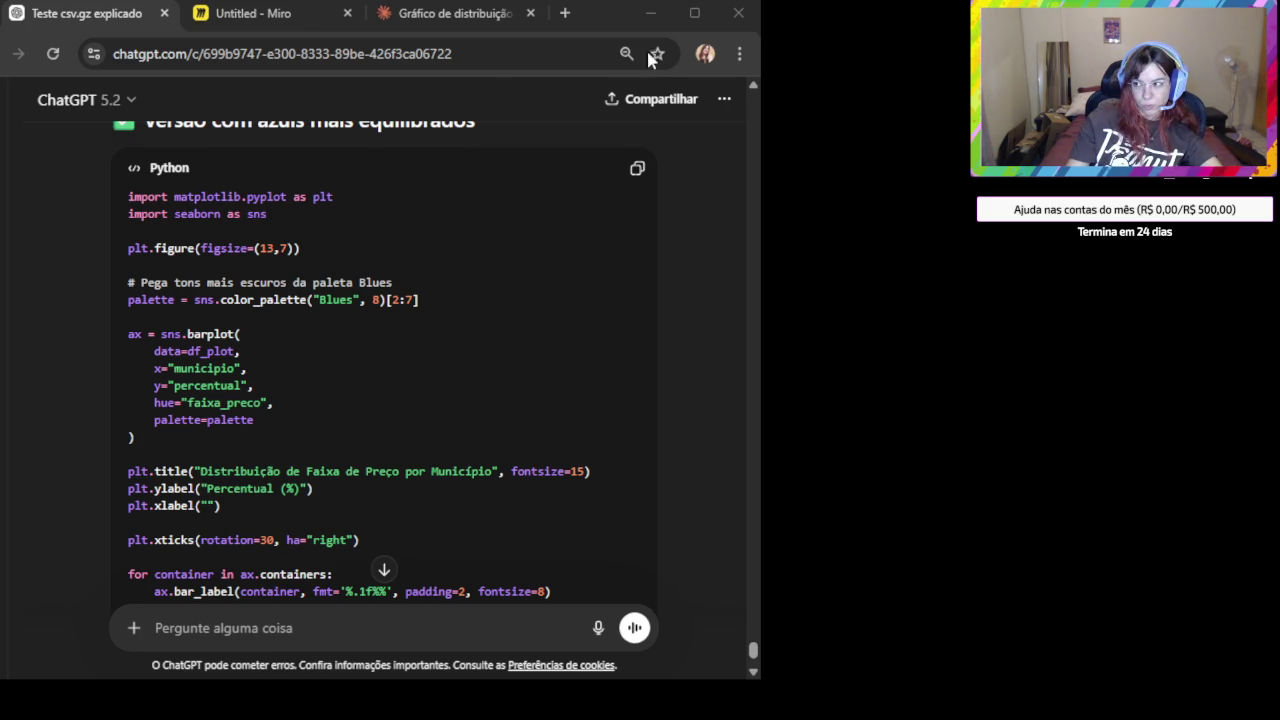
left_click(455, 13)
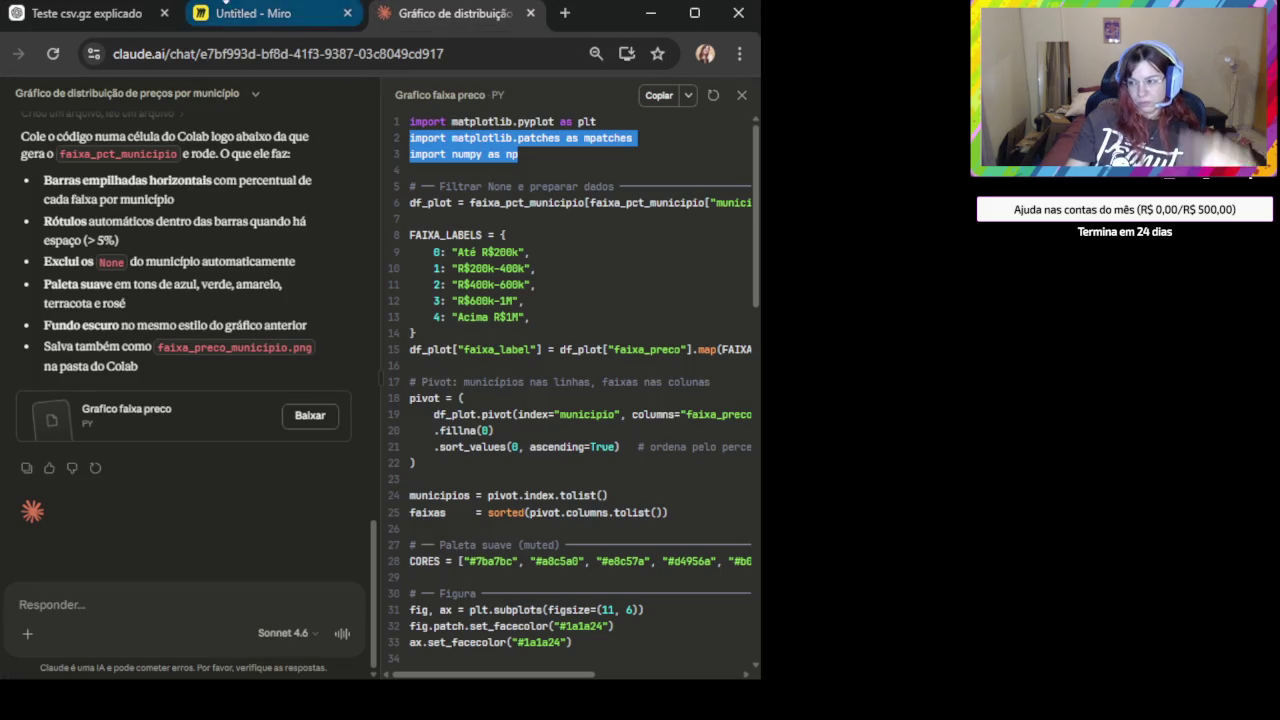
Close Claude and replace the pale chart with the darker-blue 'Distribuição de Faixa de Preço por Município'.
left_click(530, 13)
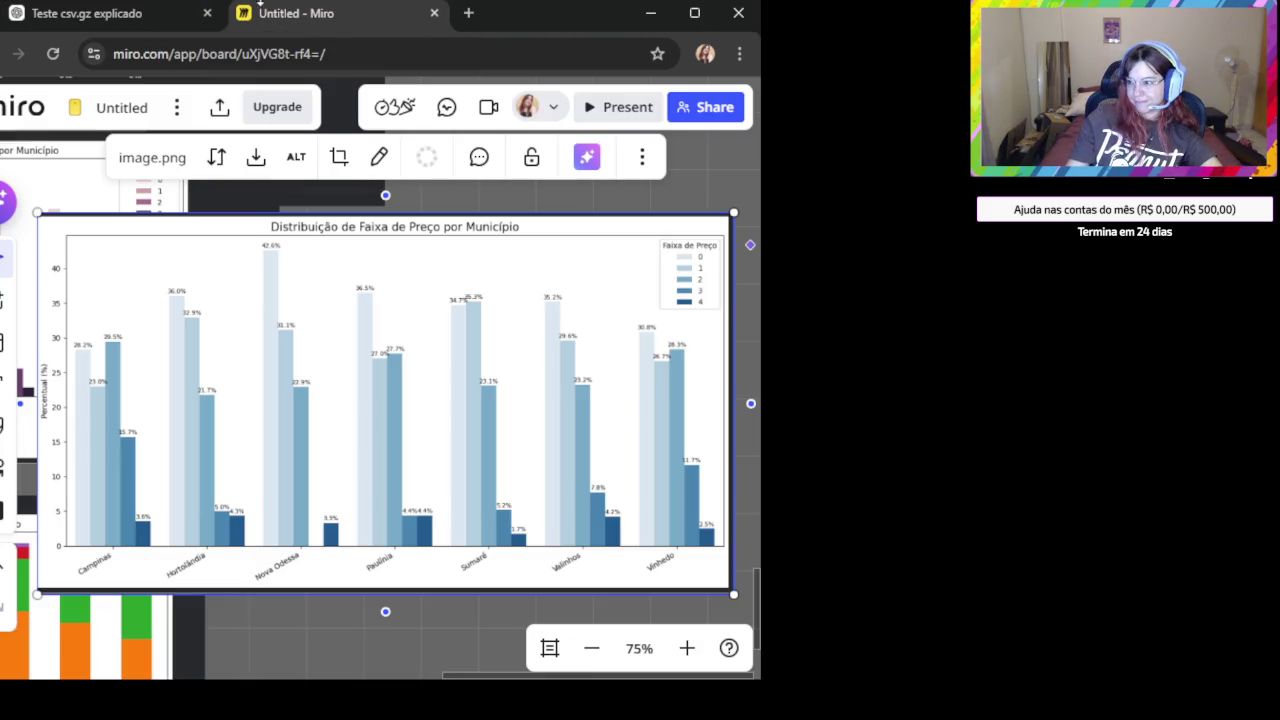
key("ctrl+z")
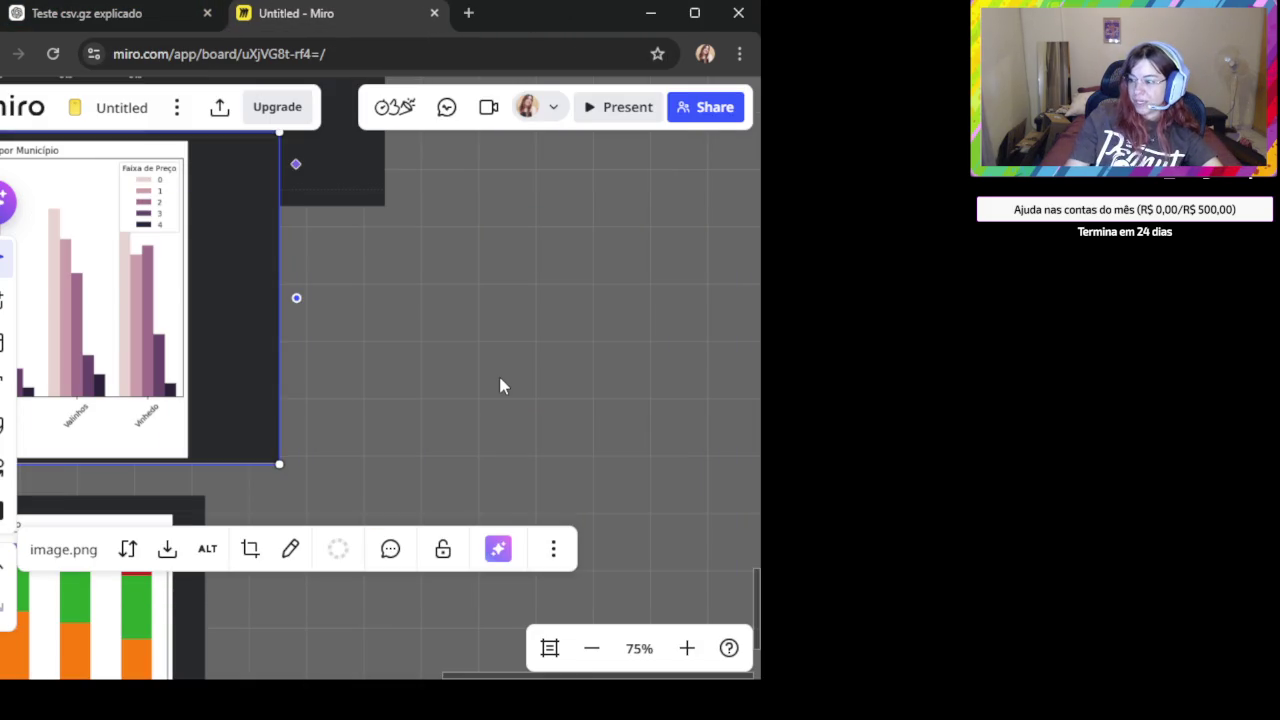
left_click(465, 408)
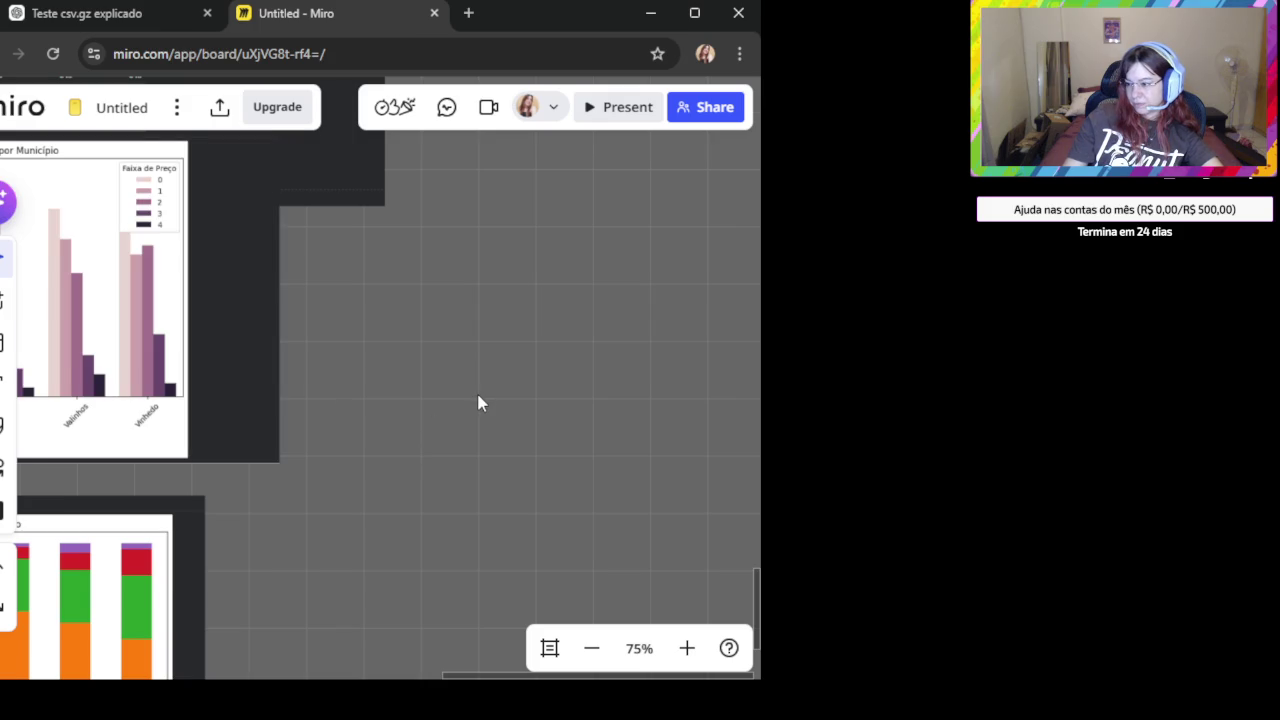
key("ctrl+v")
scroll(448, 464, "up", 1)
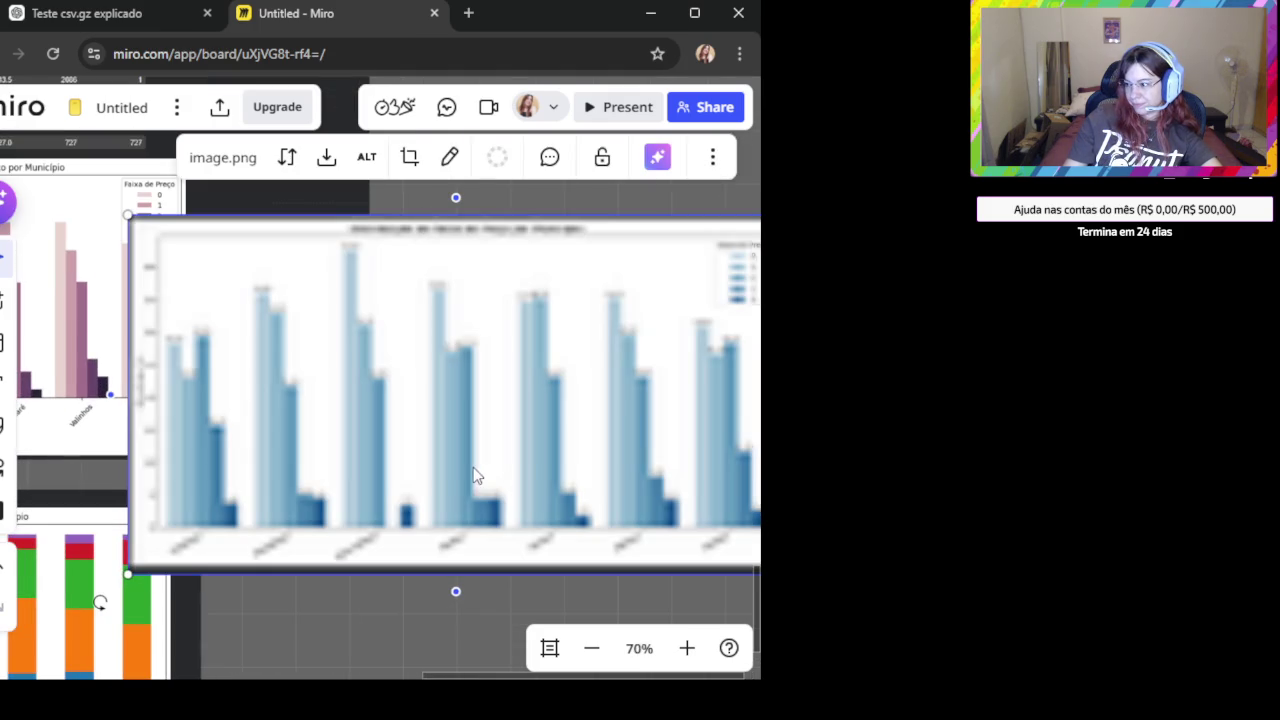
left_click(373, 625)
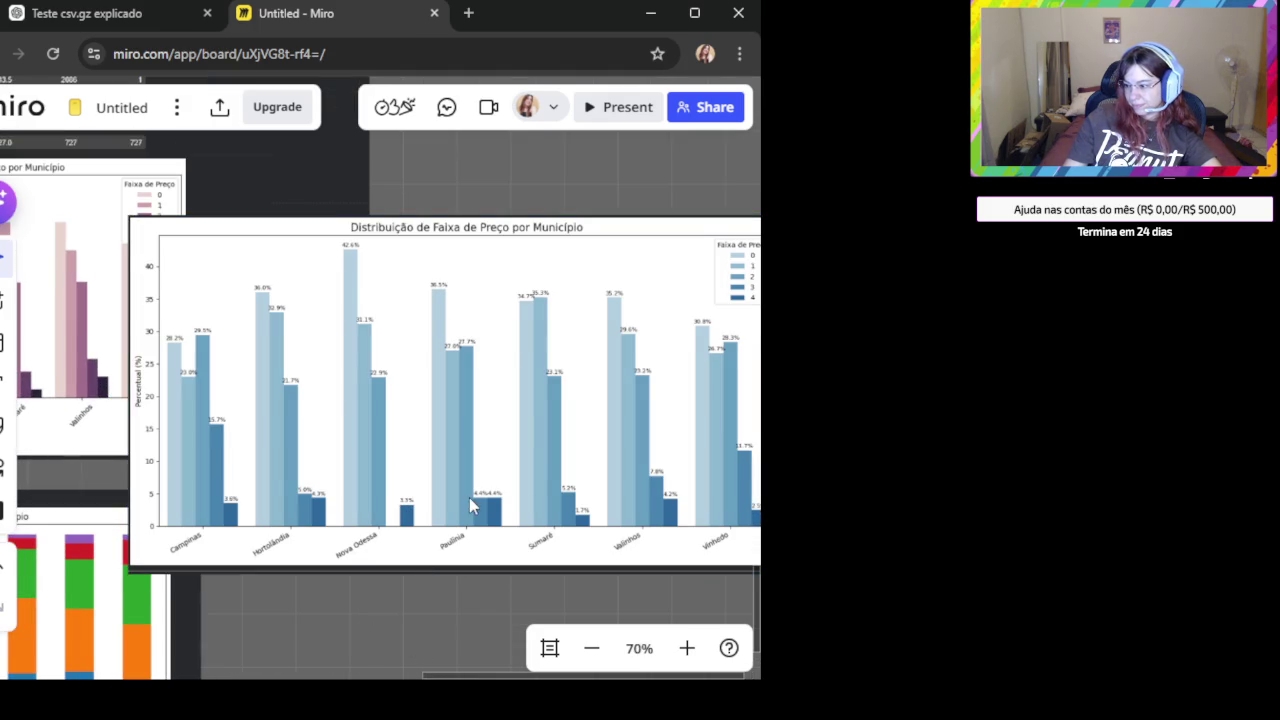
left_click_drag(469, 497, 430, 485)
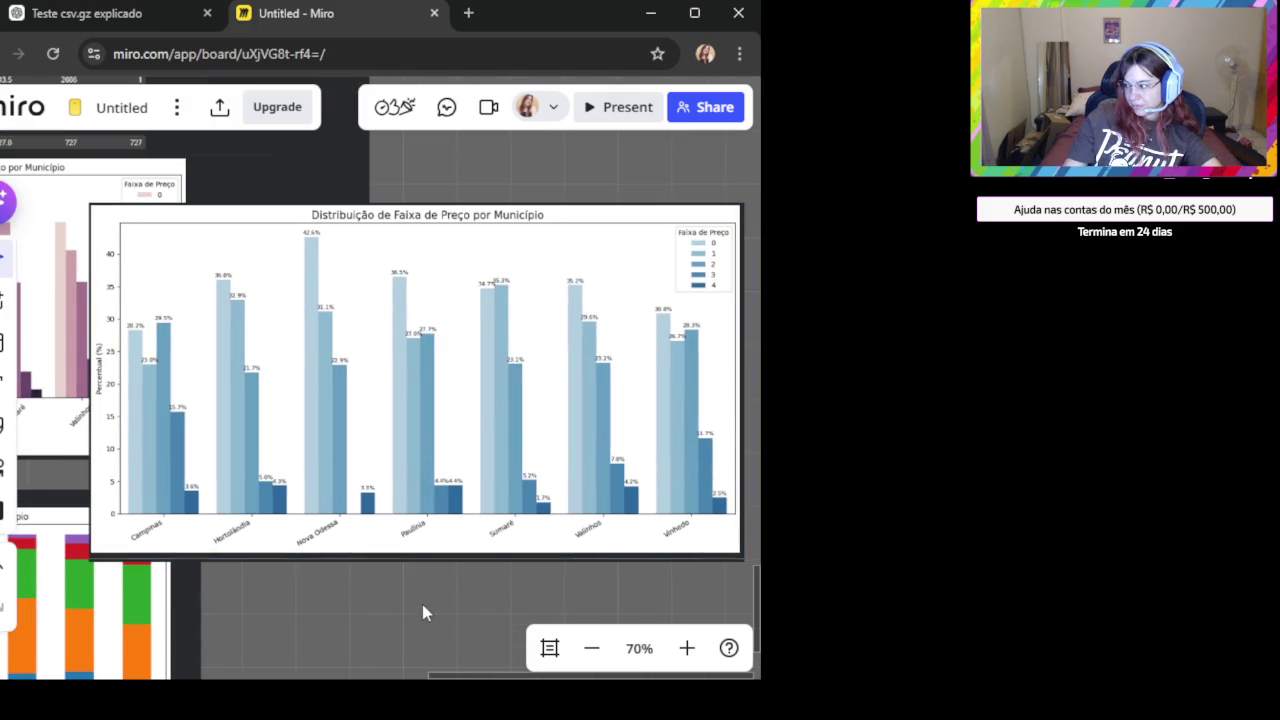
left_click(393, 458)
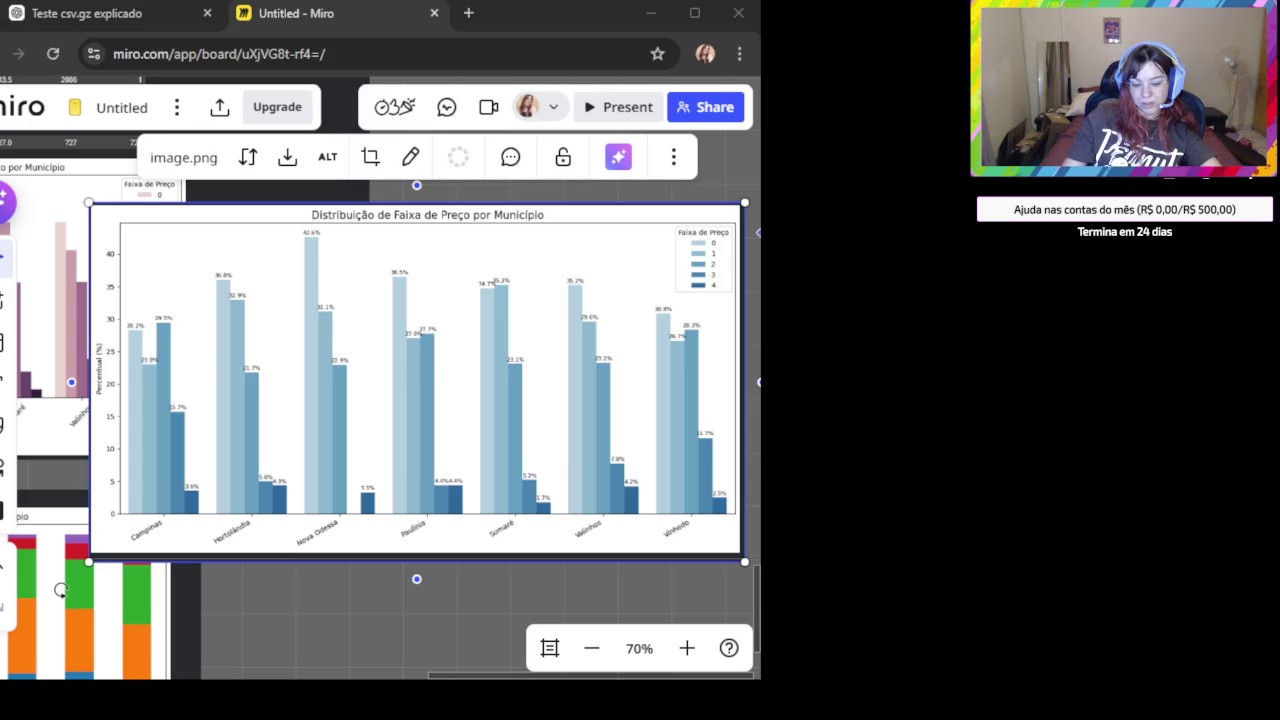
Return to ChatGPT's 'Teste csv.gz explicado' chat with the darker Blues barplot code.
left_click(73, 13)
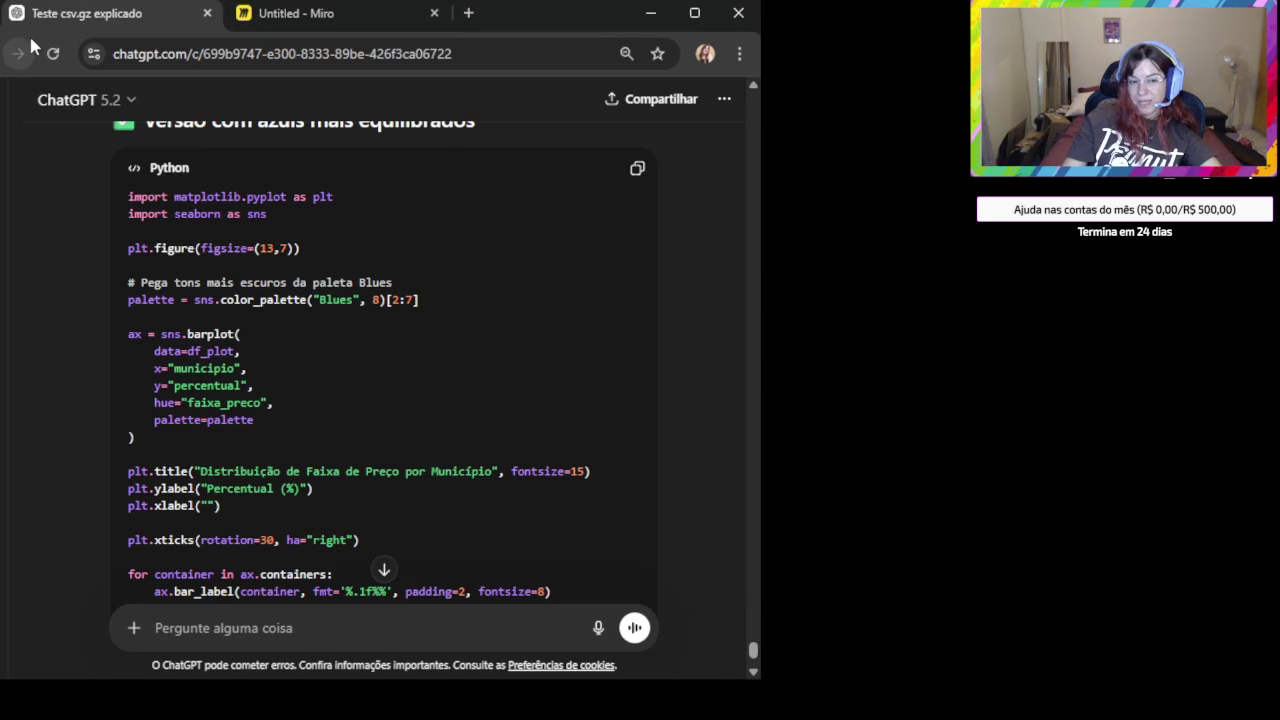
Send 'Pode deixa o outro gráfico o mesmo padrão?' with the other chart's screenshot and plt.bar code.
left_click(345, 638)
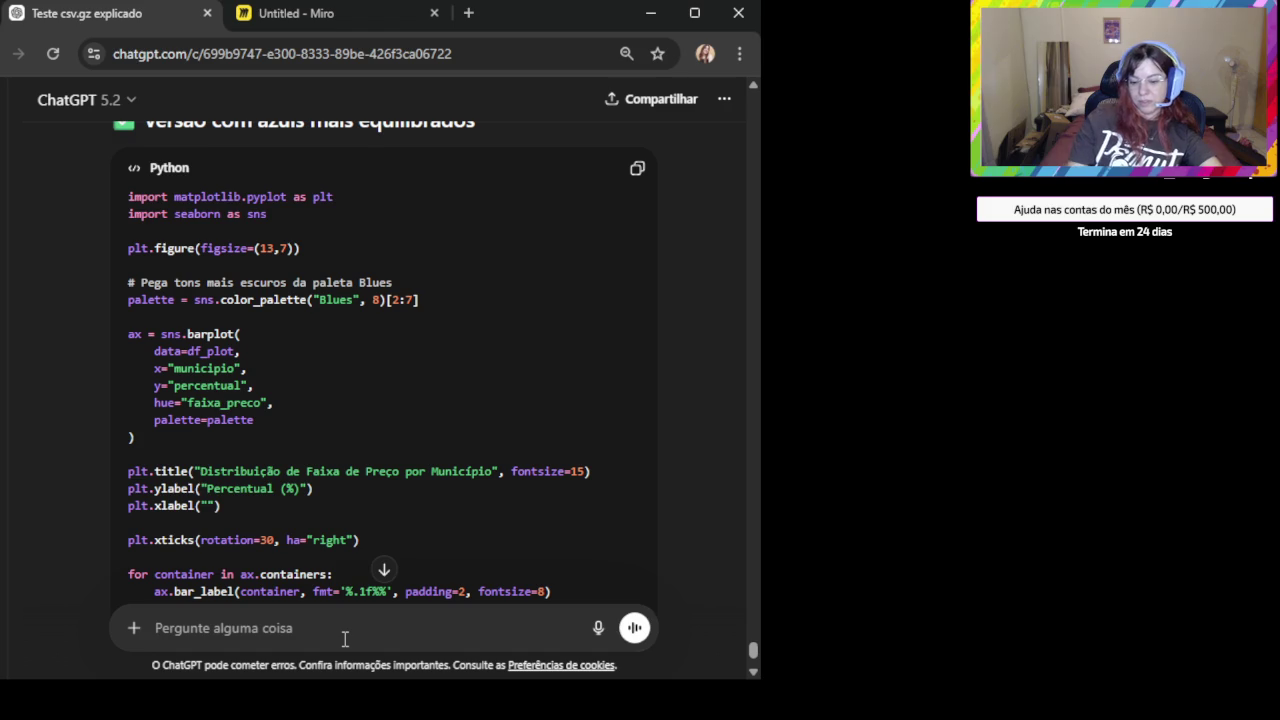
type("Pode deixa ")
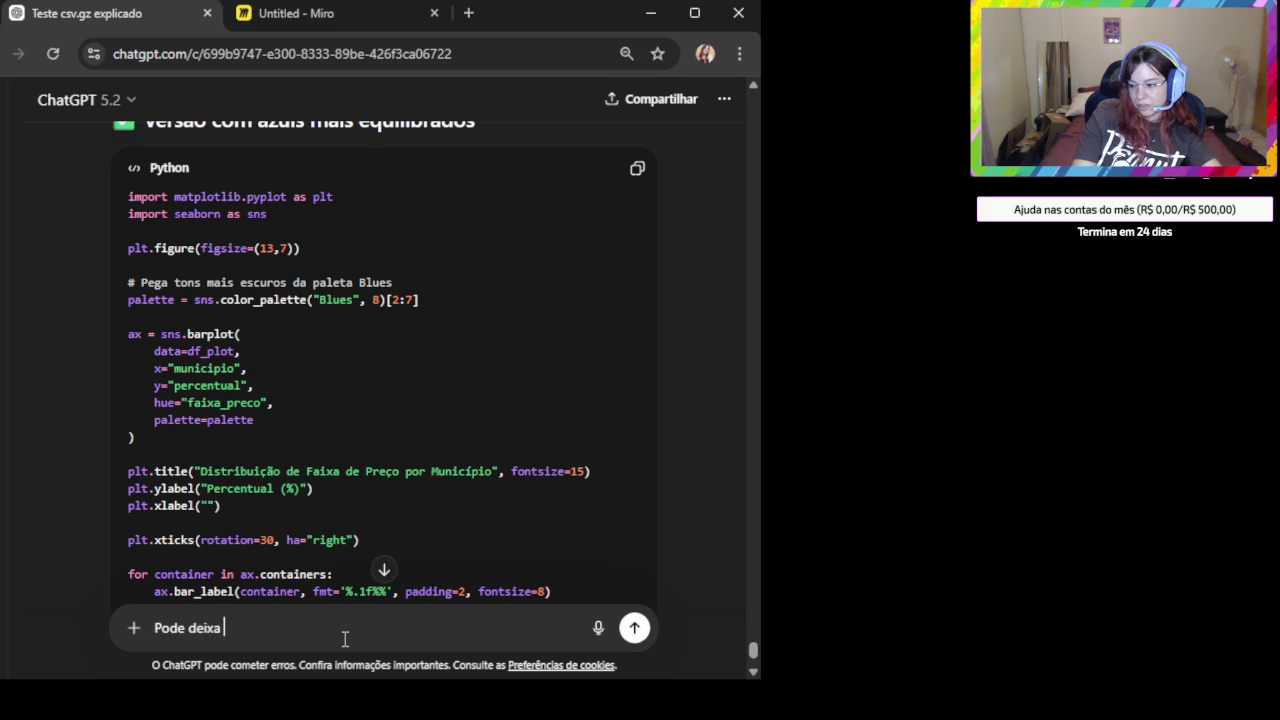
type(" o outro gráfico no mesmo padrão?")
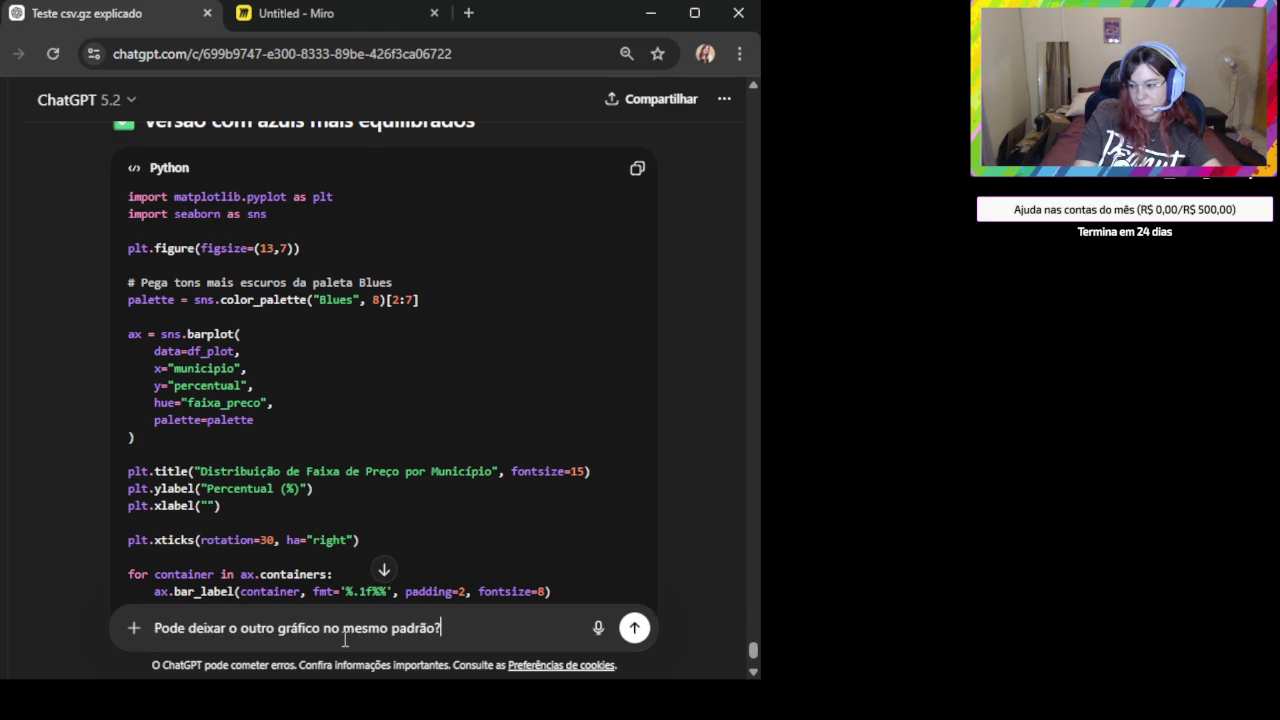
key("shift+Return")
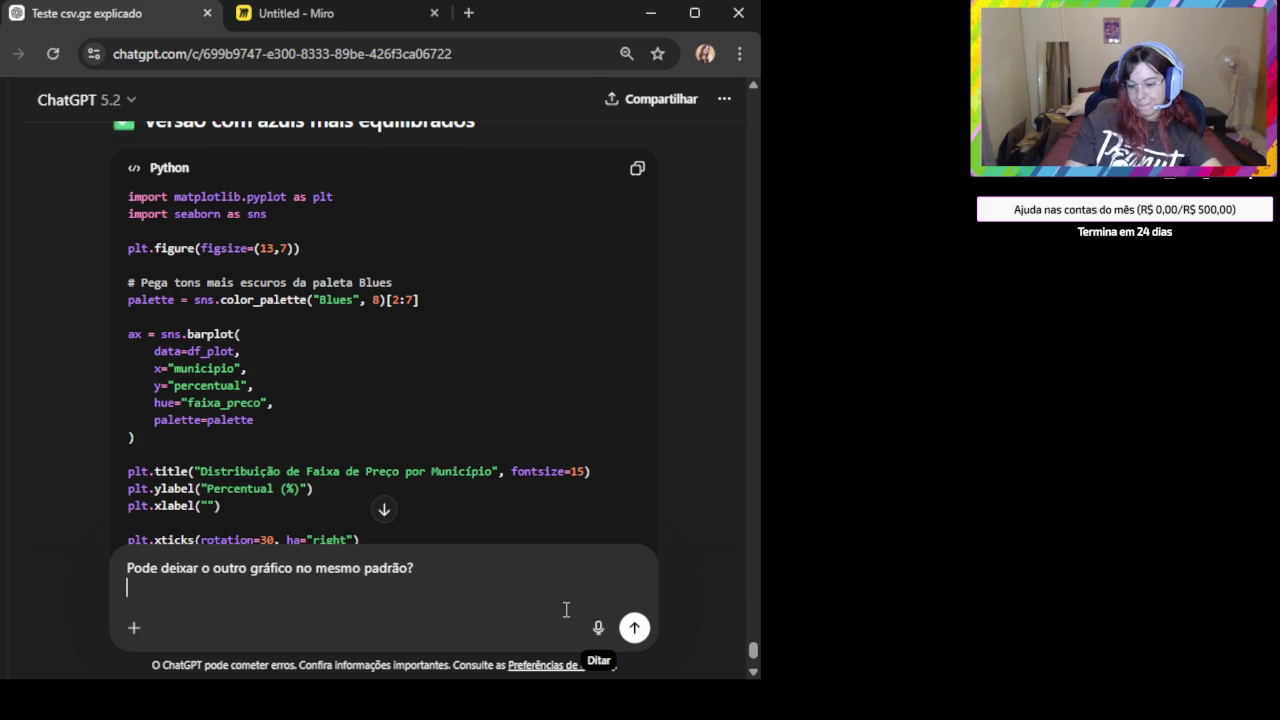
type("ele está assim:")
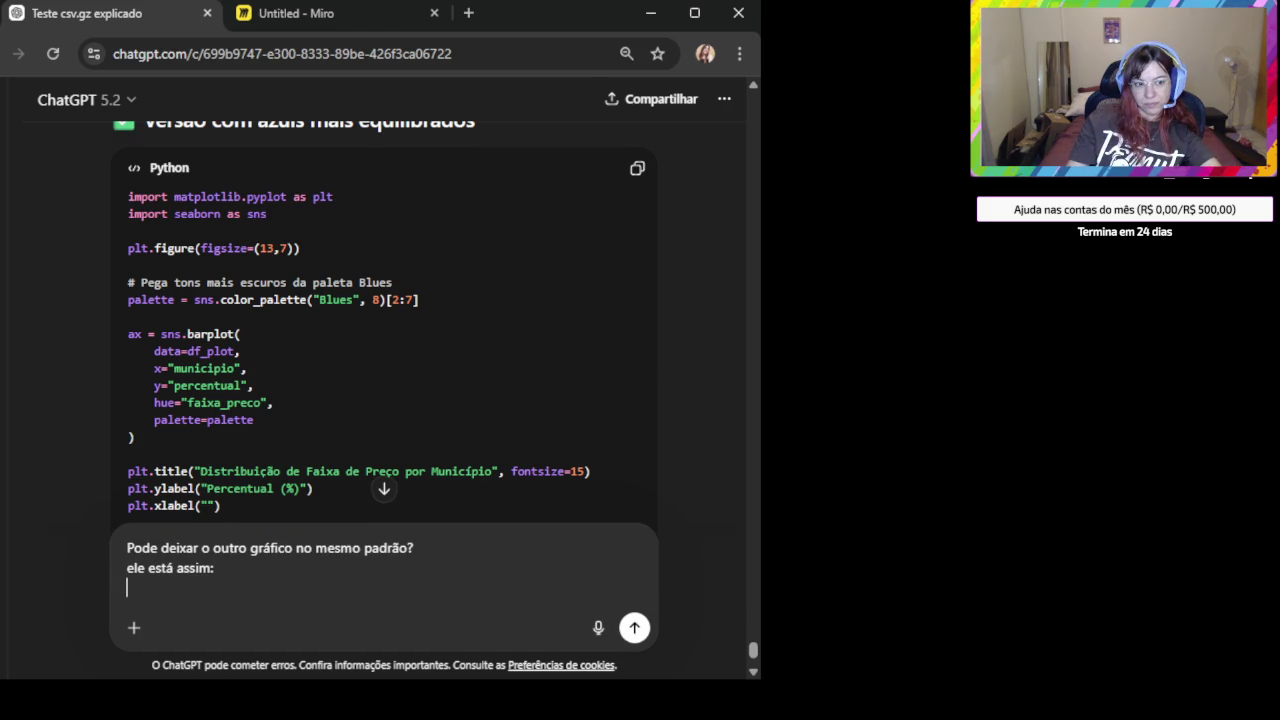
key("ctrl+v")
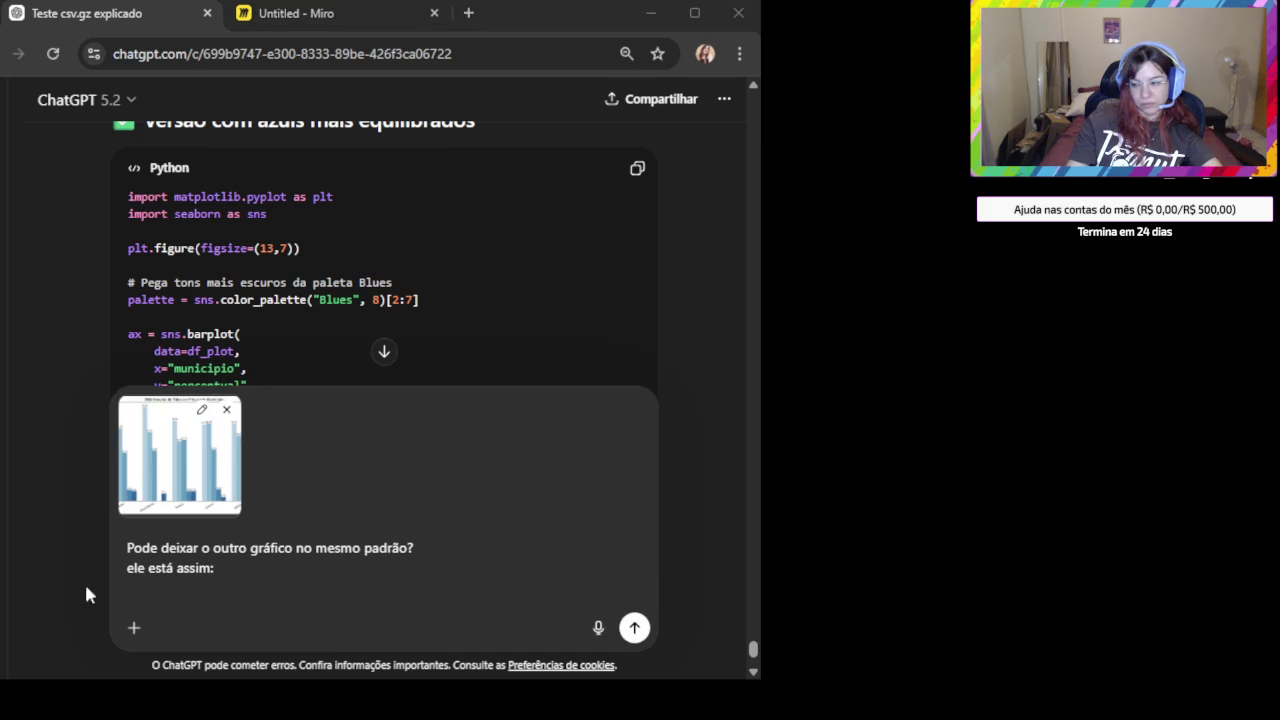
left_click(283, 585)
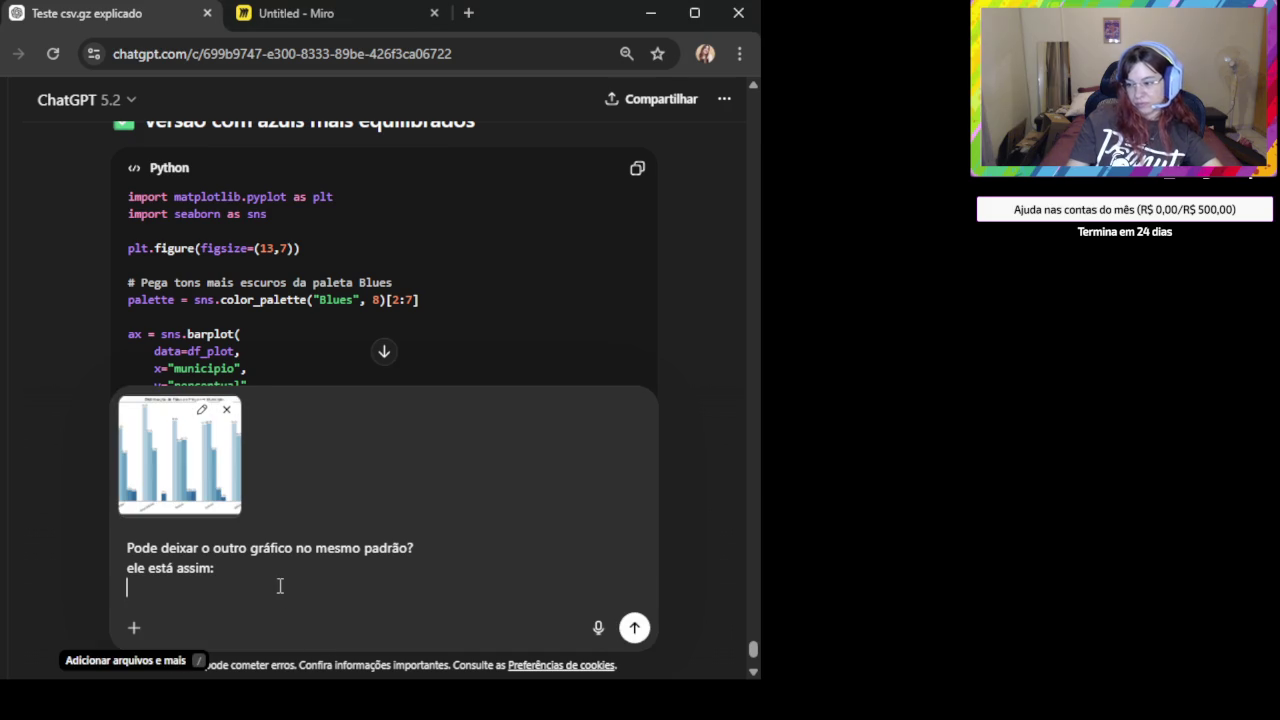
key("ctrl+v")
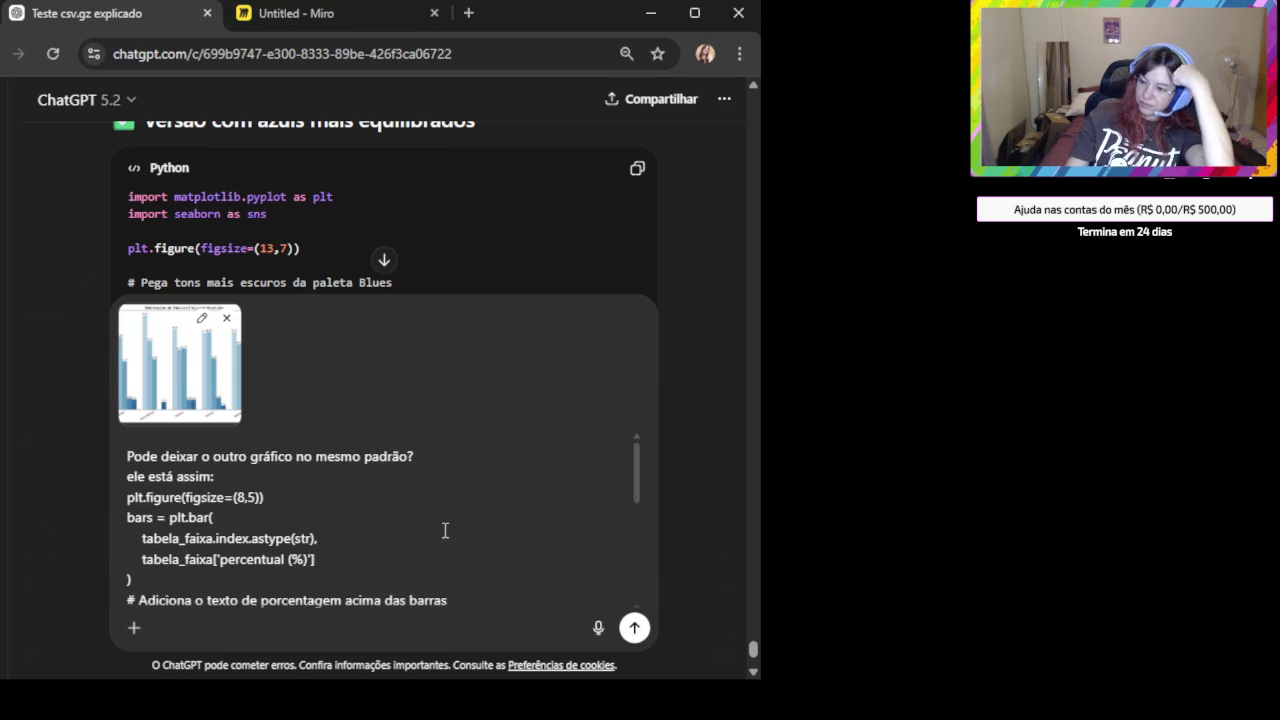
left_click(635, 628)
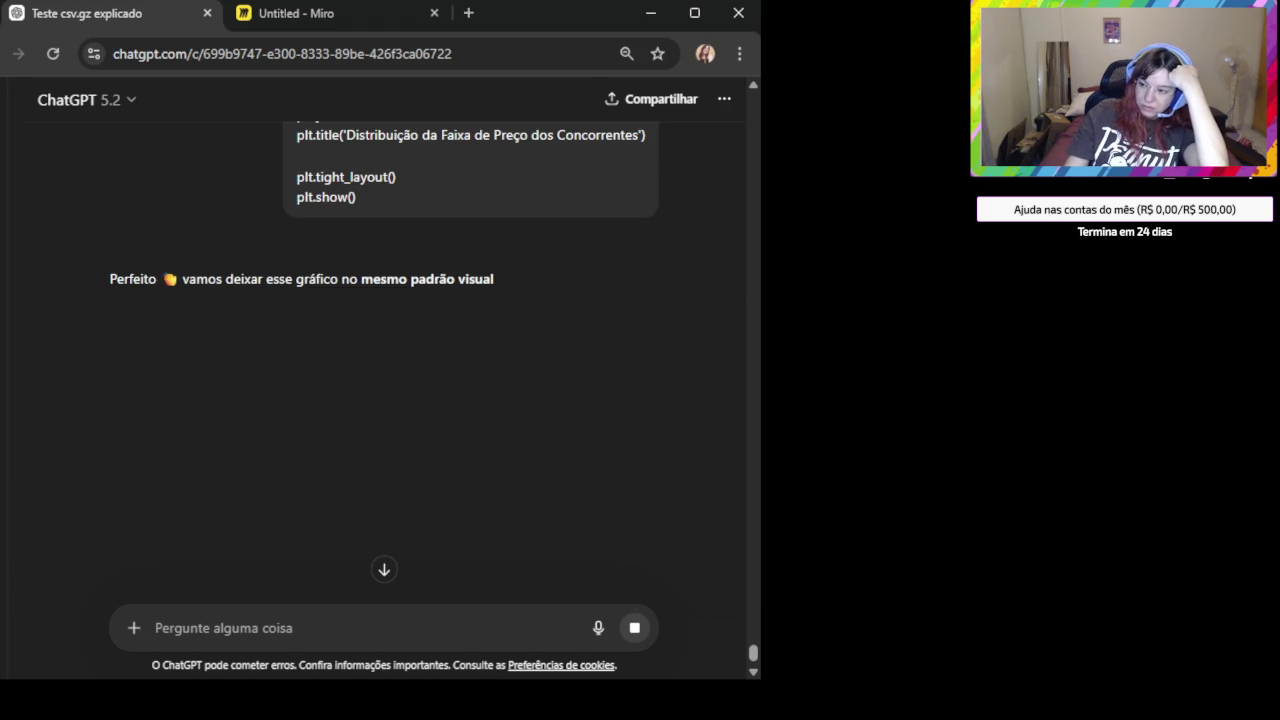
Copy the adjusted price-range chart code that uses the Blues seaborn palette.
scroll(543, 383, "down", 2)
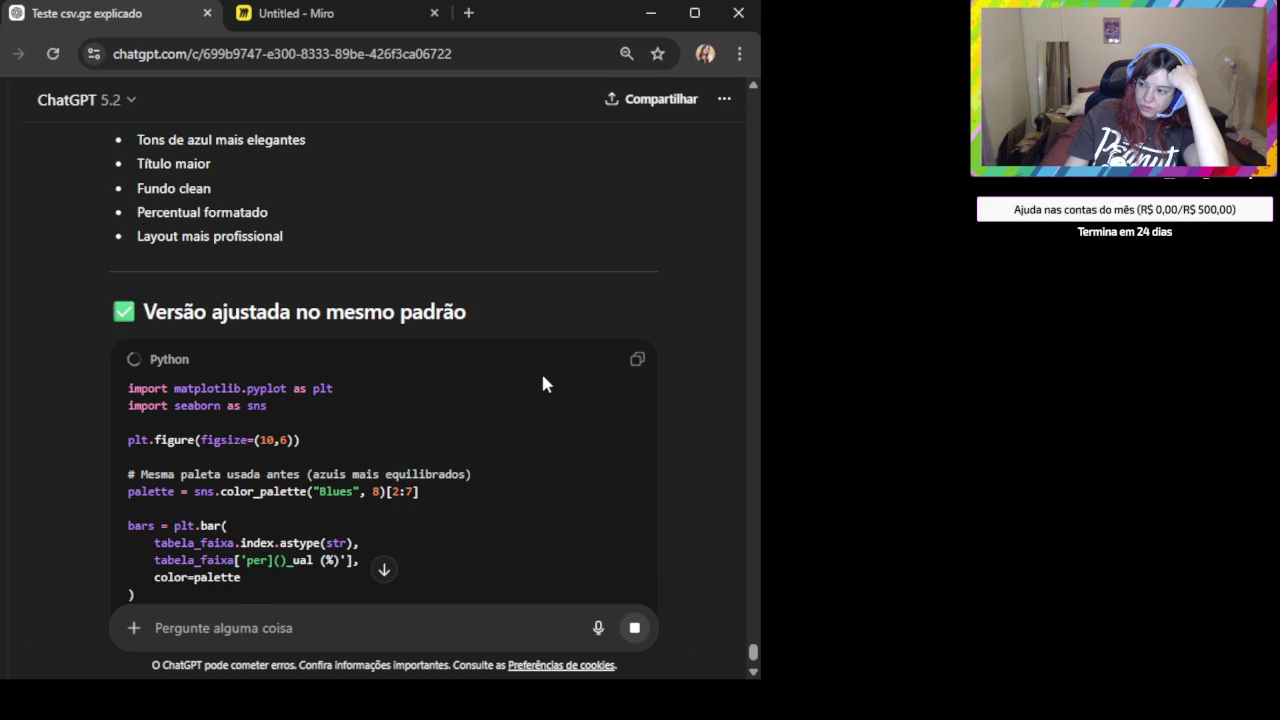
scroll(543, 383, "down", 1)
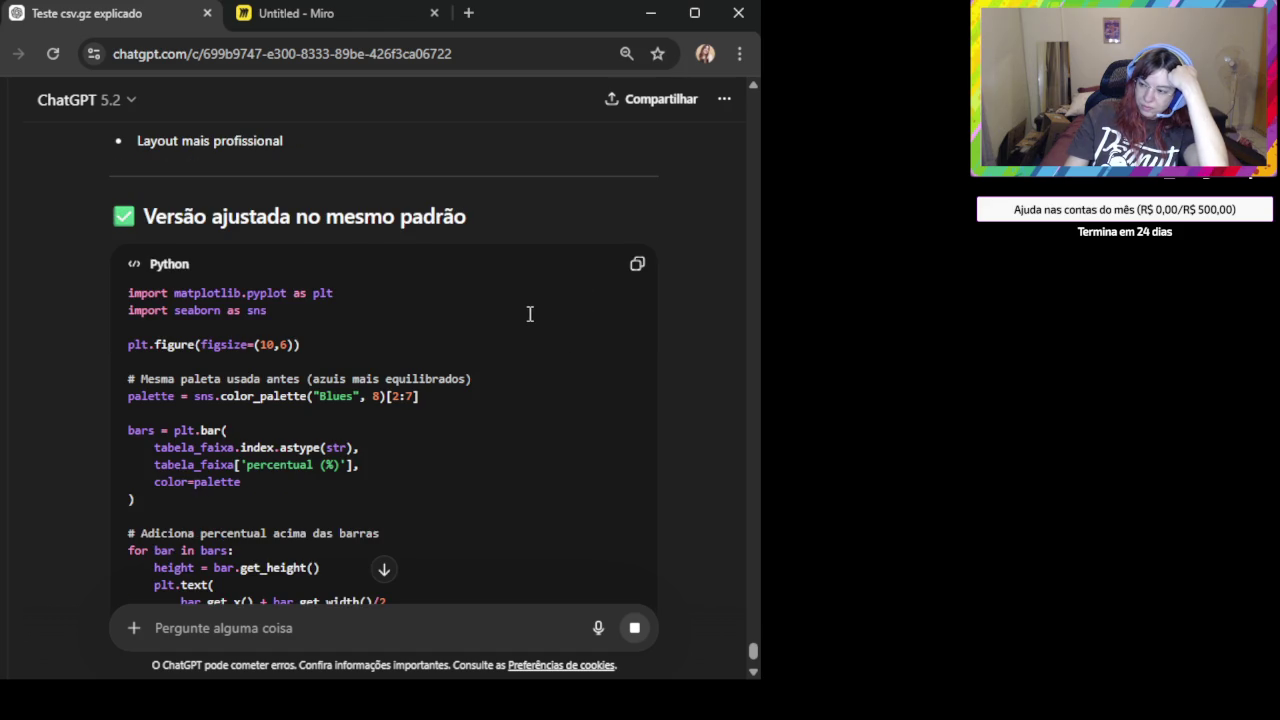
scroll(530, 314, "down", 2)
scroll(530, 314, "down", 1)
scroll(529, 314, "down", 1)
scroll(614, 206, "up", 2)
scroll(441, 344, "down", 3)
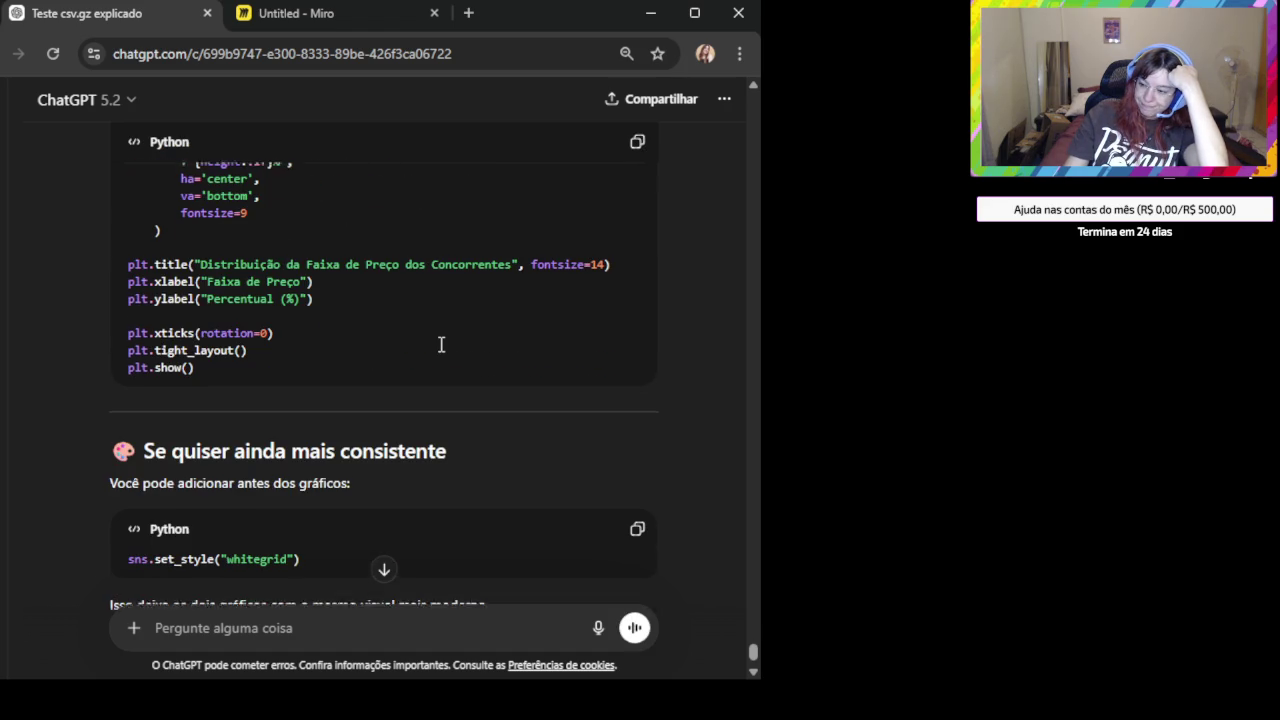
scroll(443, 345, "down", 2)
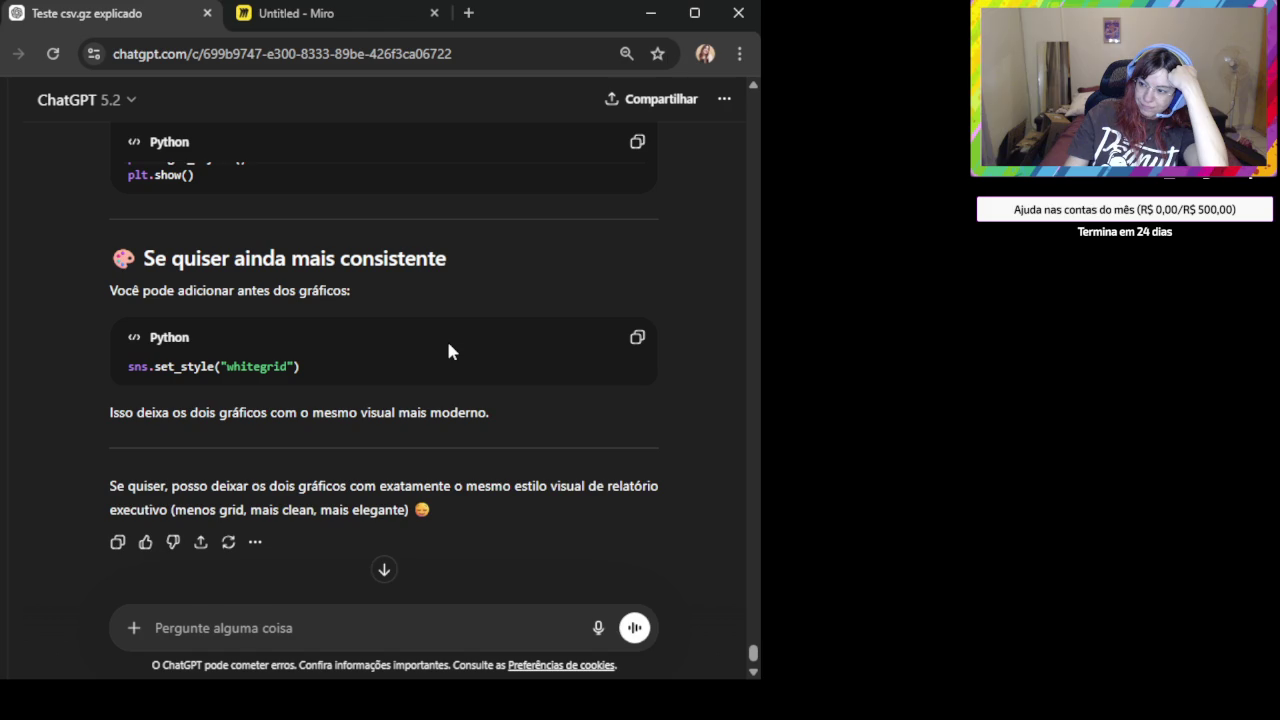
scroll(486, 340, "up", 2)
scroll(510, 330, "up", 2)
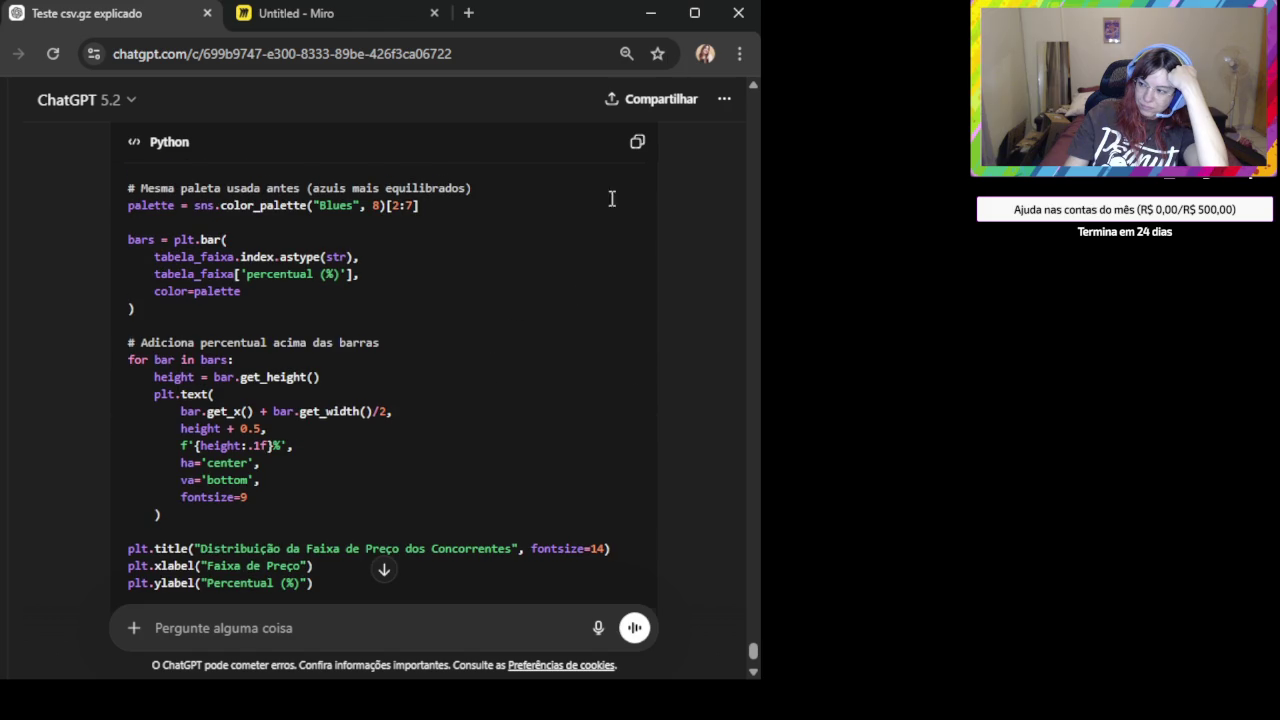
left_click(636, 146)
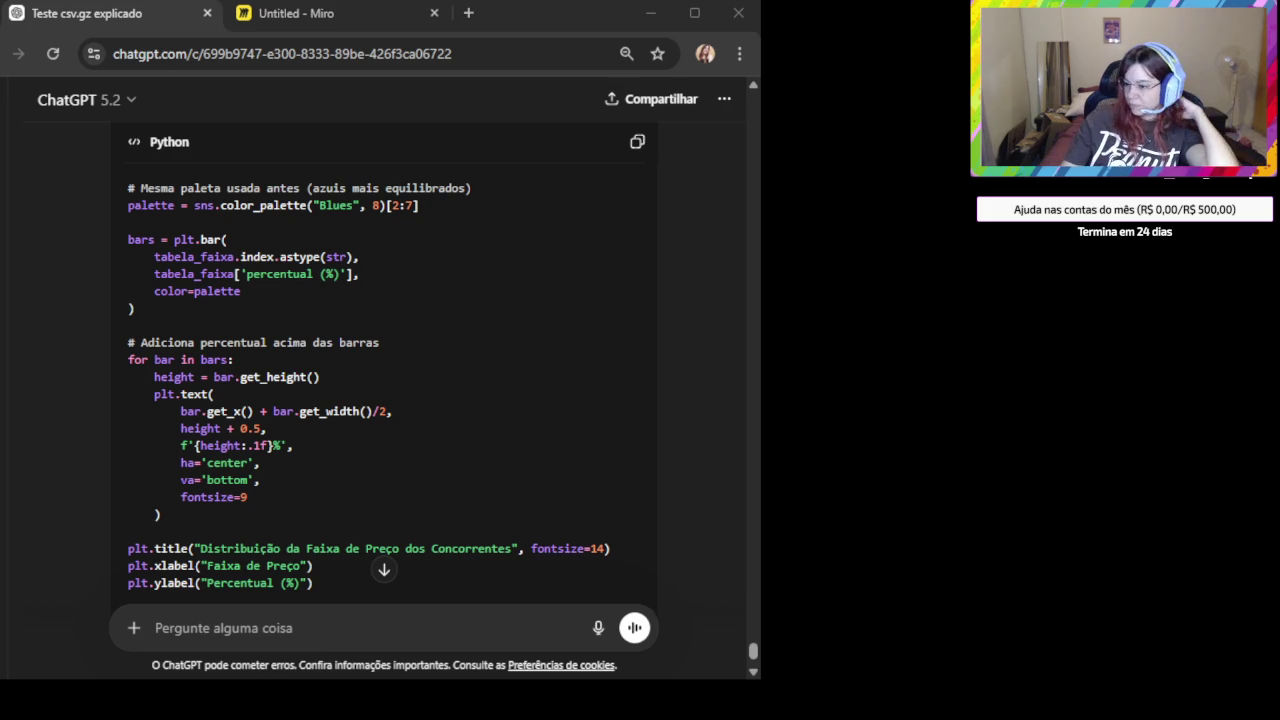
Read the rest of the reply, including the optional sns.set_style("whitegrid") suggestion.
scroll(354, 423, "down", 3)
scroll(343, 451, "down", 1)
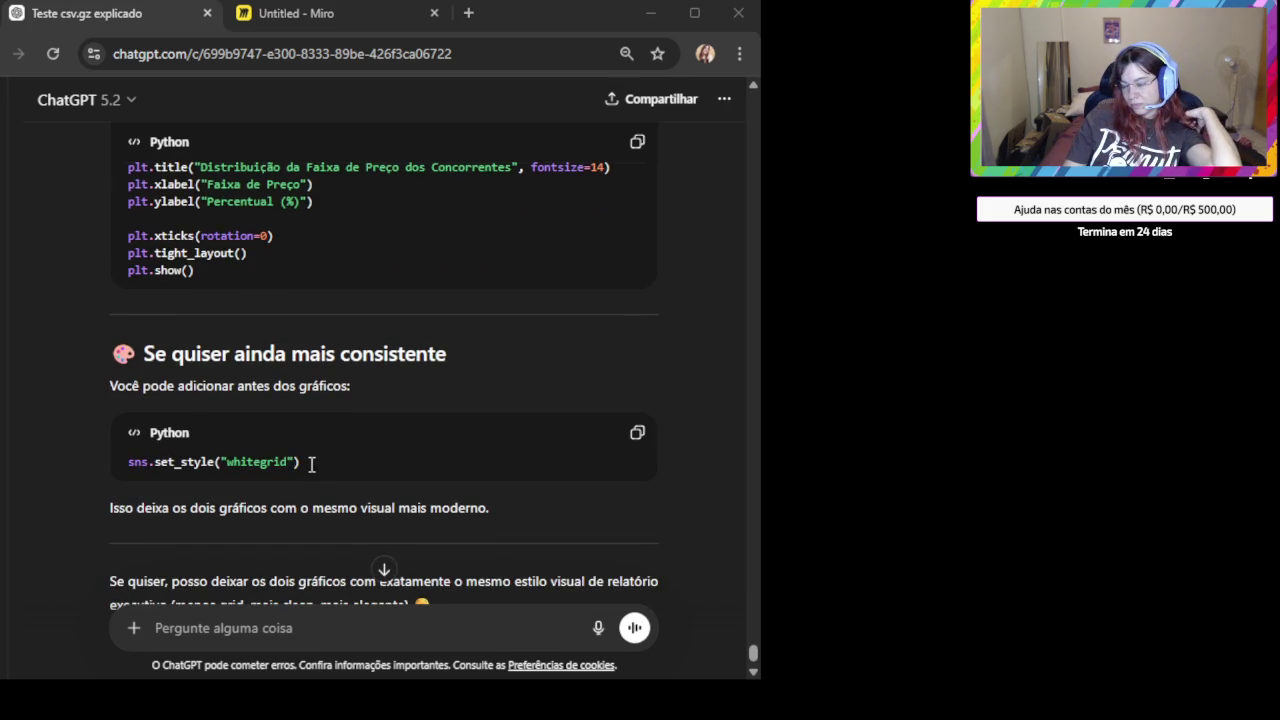
scroll(318, 465, "down", 2)
scroll(316, 464, "up", 1)
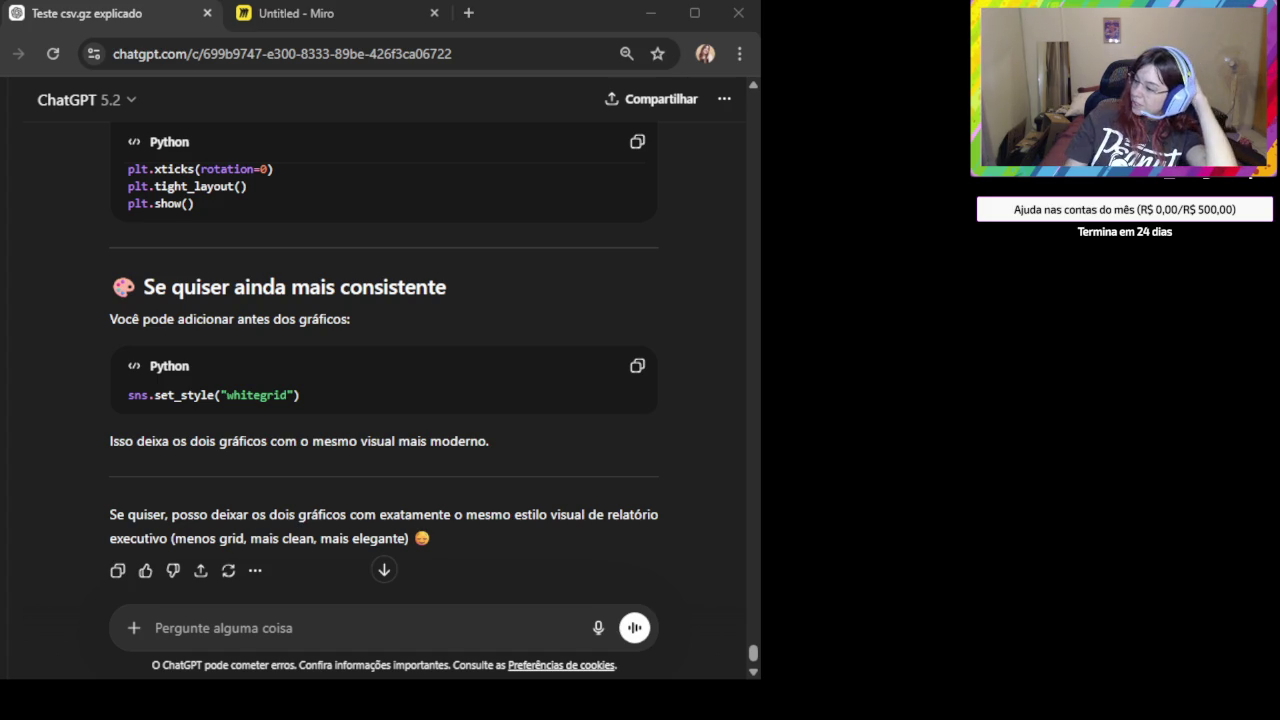
left_click(314, 22)
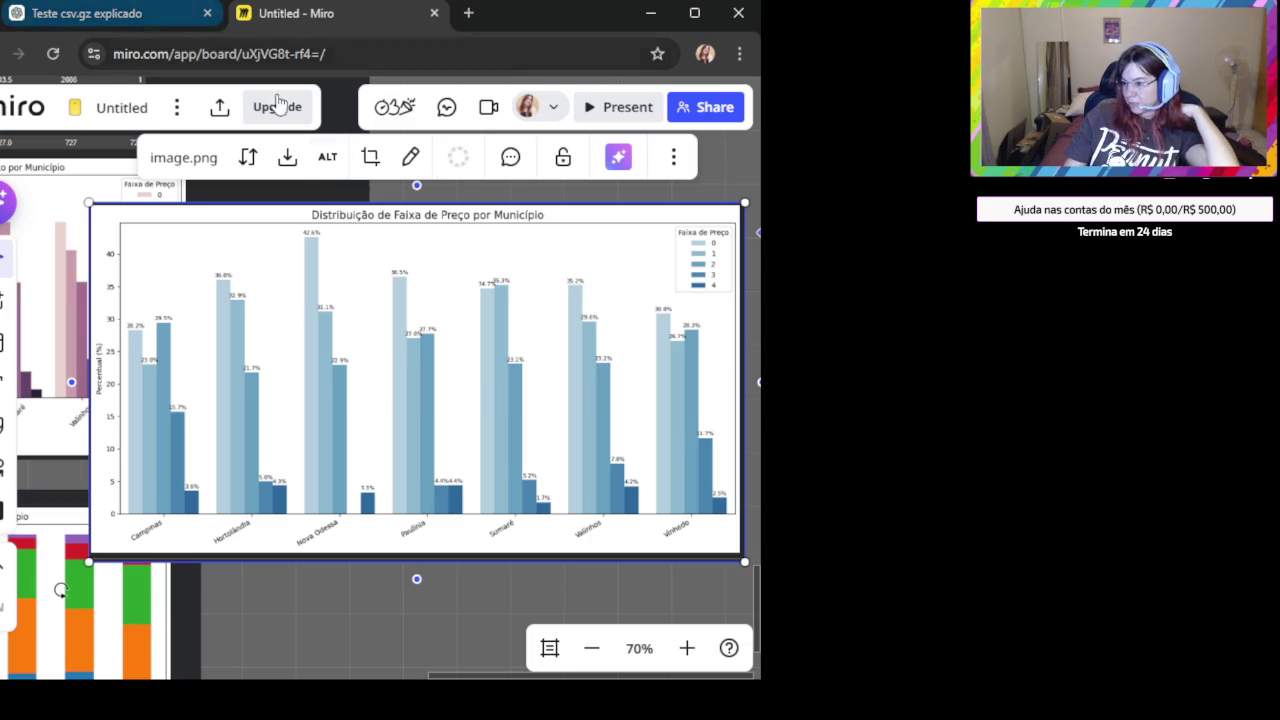
left_click(144, 17)
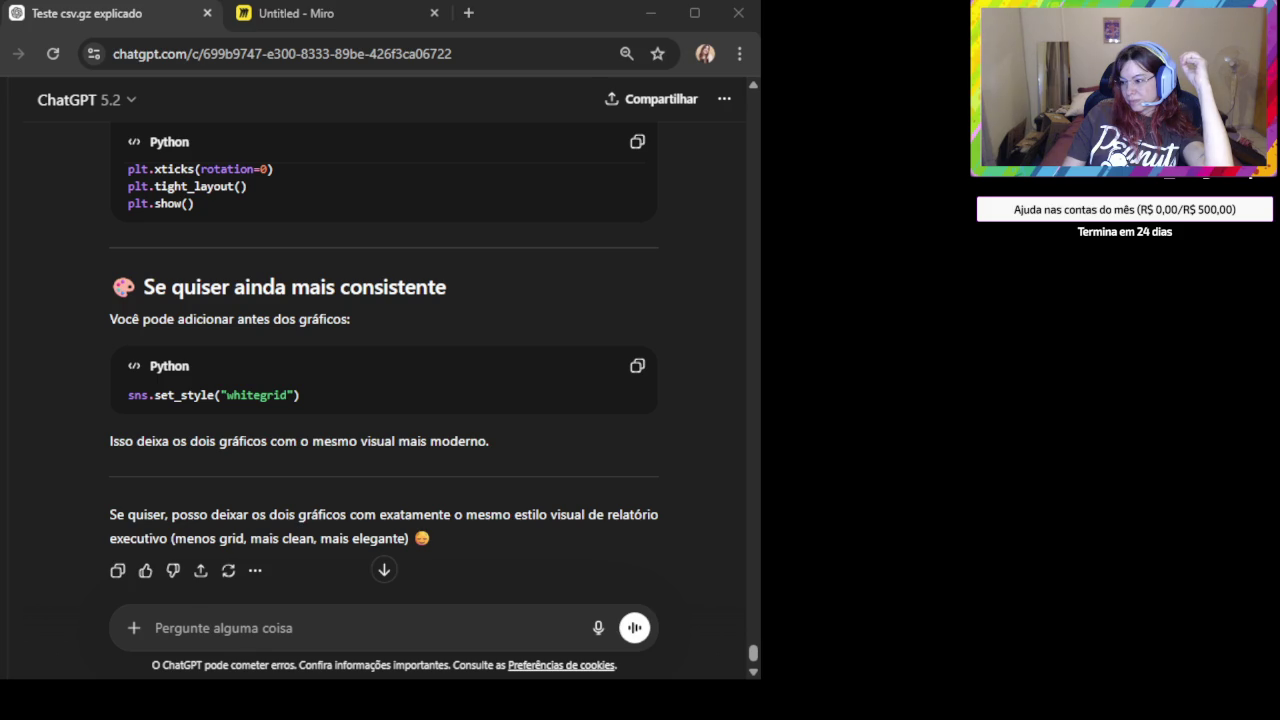
left_click(192, 590)
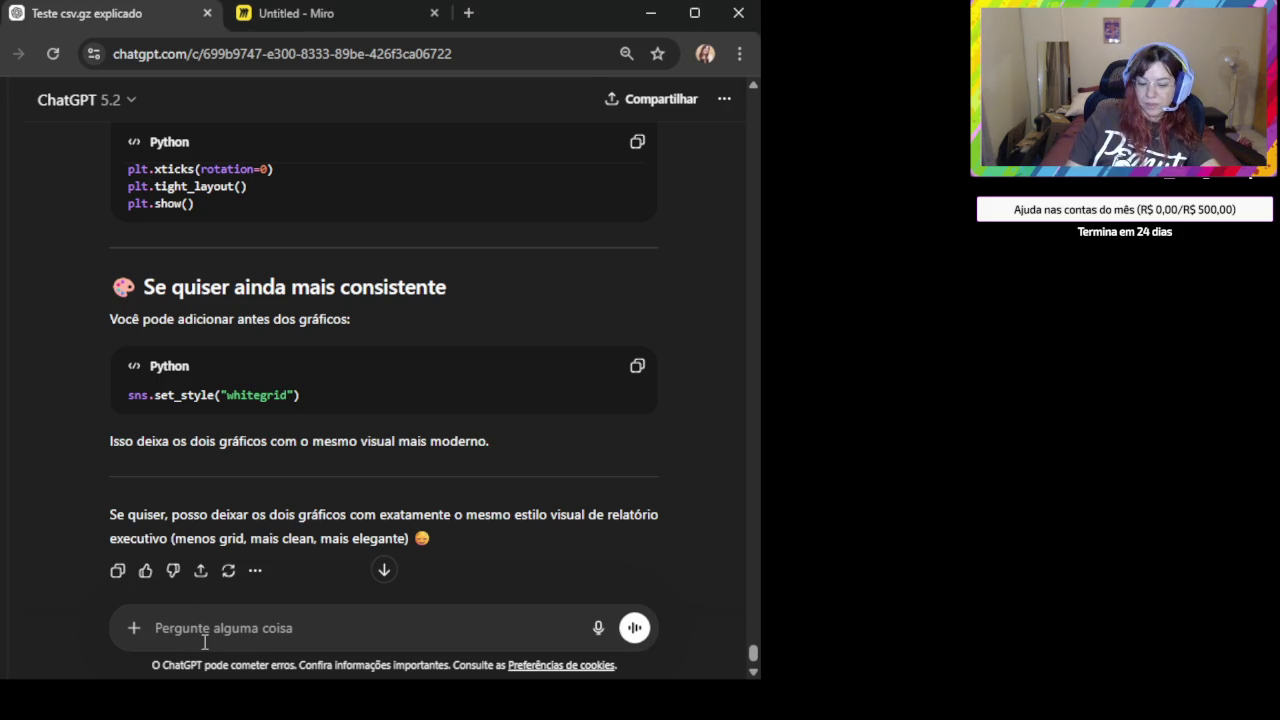
Ask 'tem alguma lib que eu possa exportar meu notebook em formato de markdown?'.
type("tem alguma lib que eu possa exportar meu")
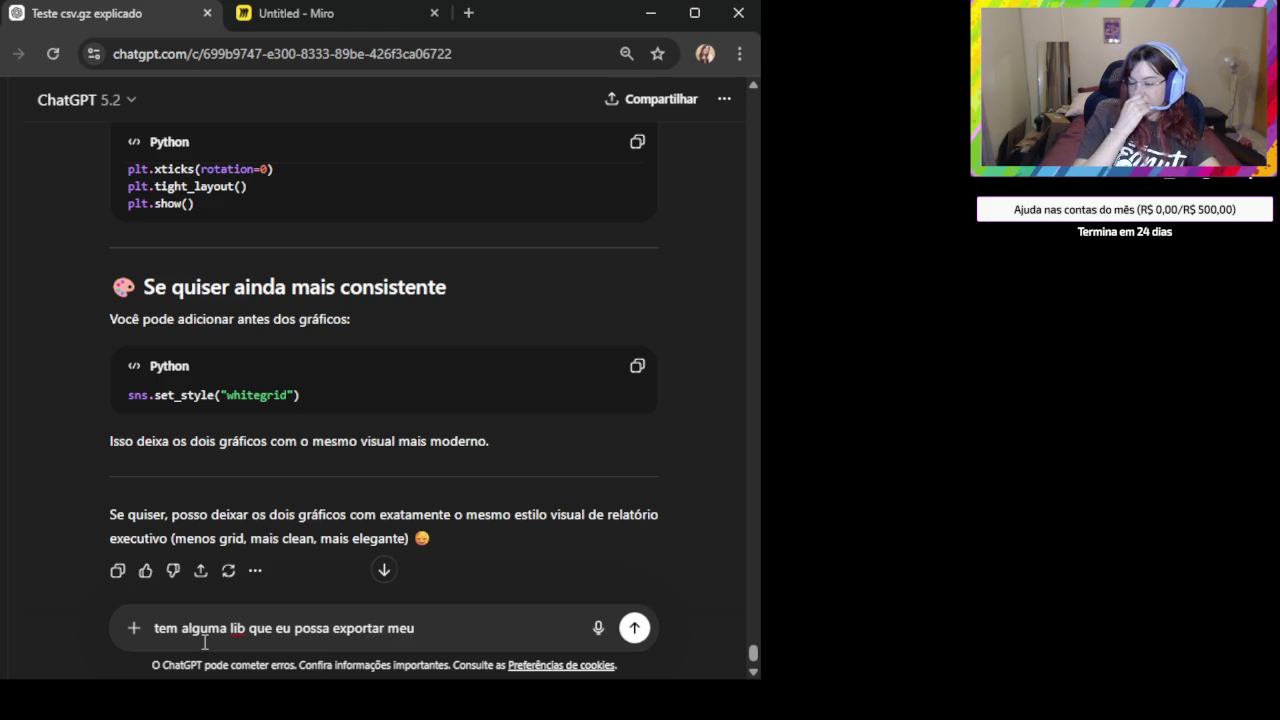
type(" notebook em formato de ")
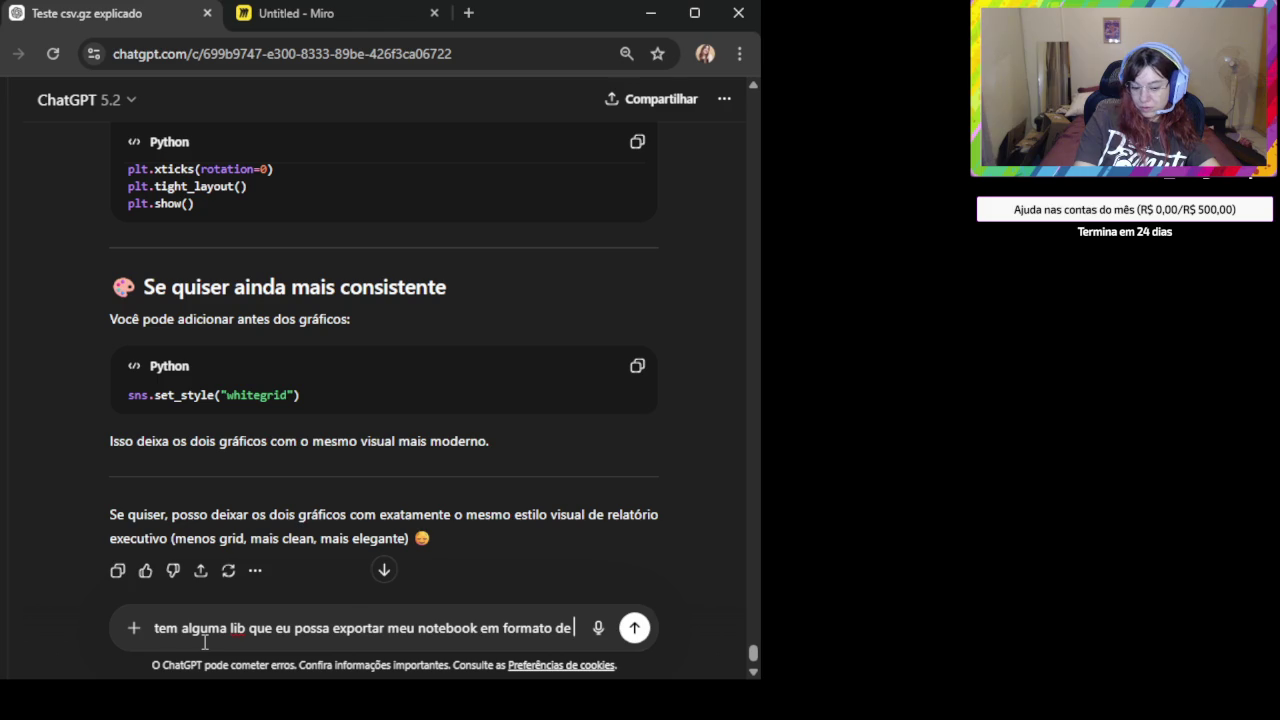
type("markdown")
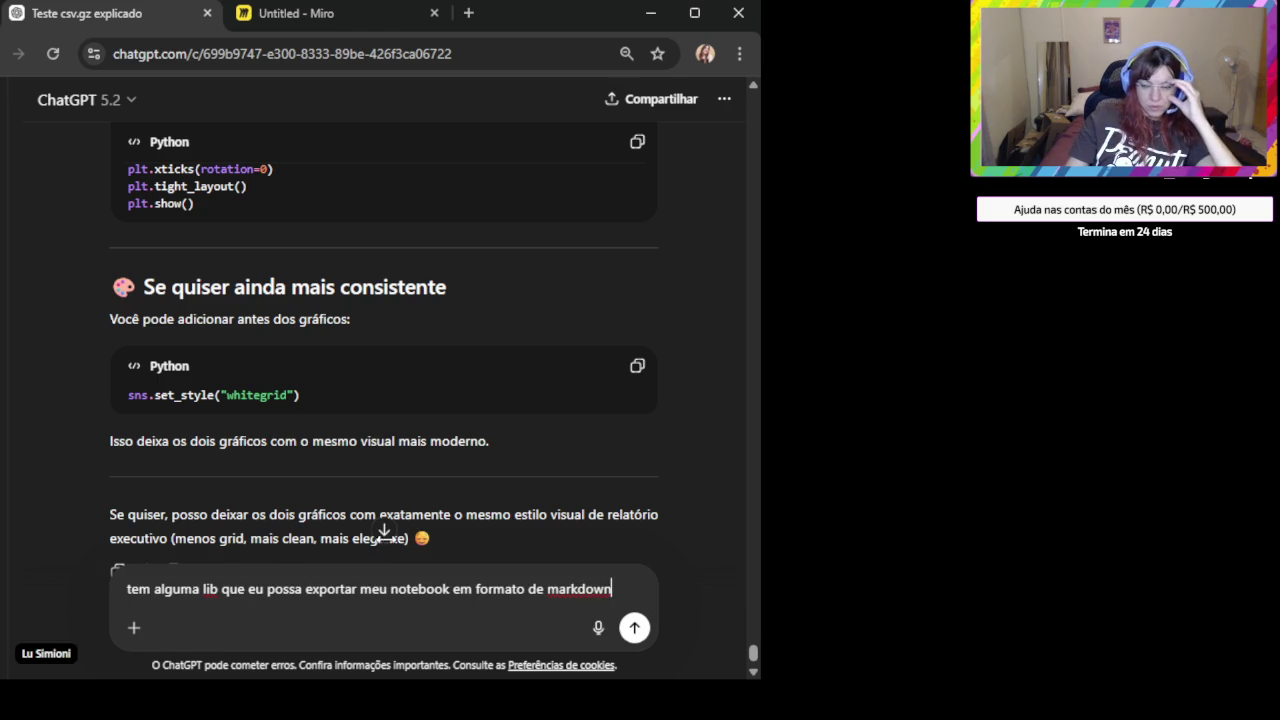
type("?")
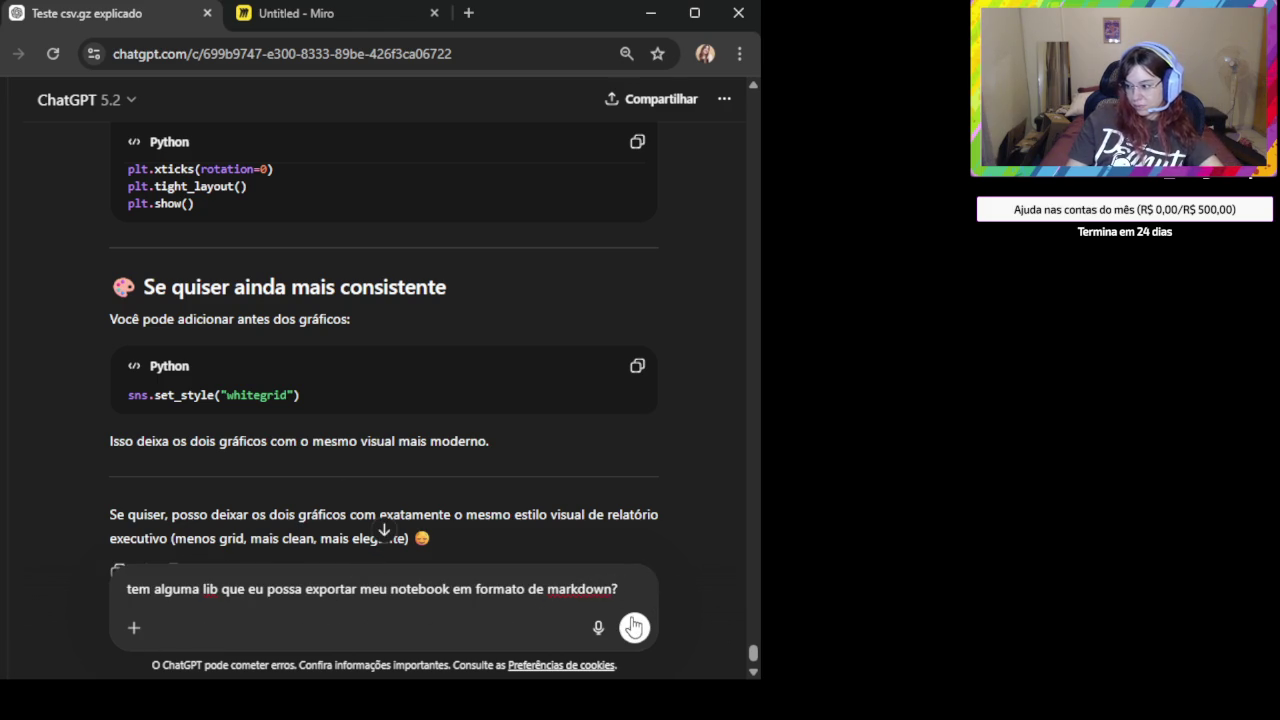
left_click(634, 626)
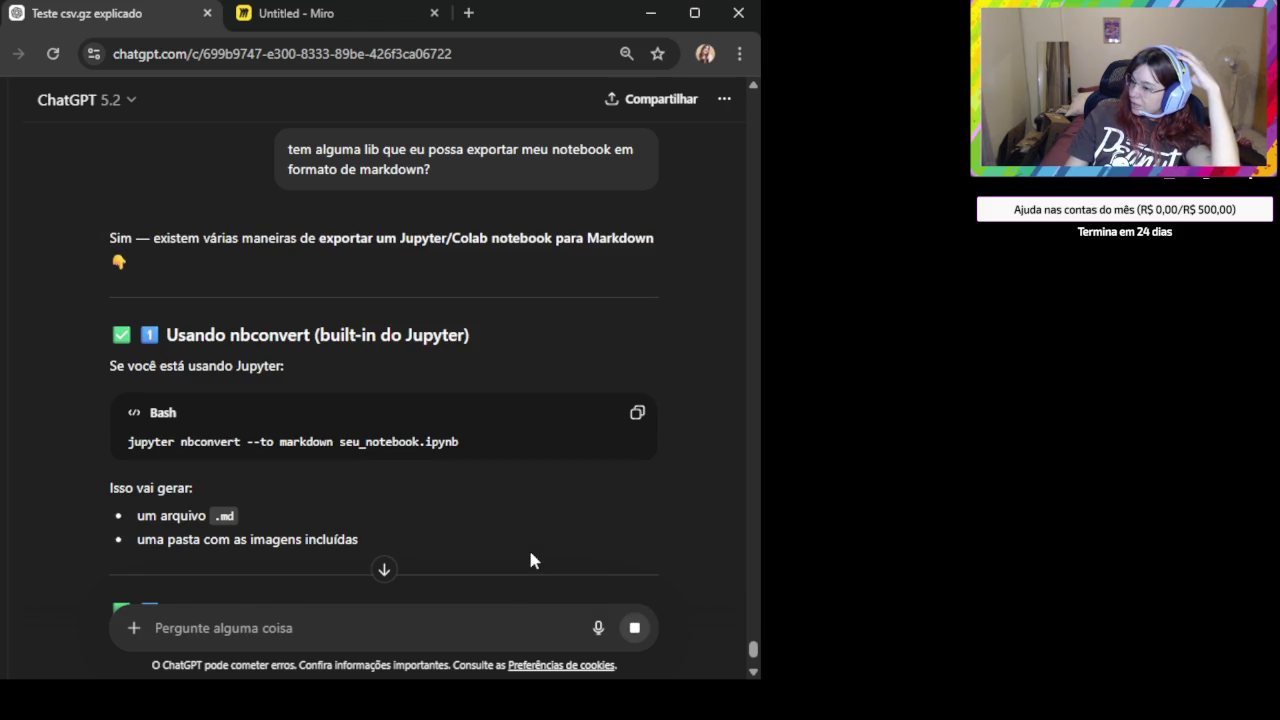
Review the nbconvert section, briefly highlighting the MarkdownExporter import line.
scroll(435, 488, "down", 1)
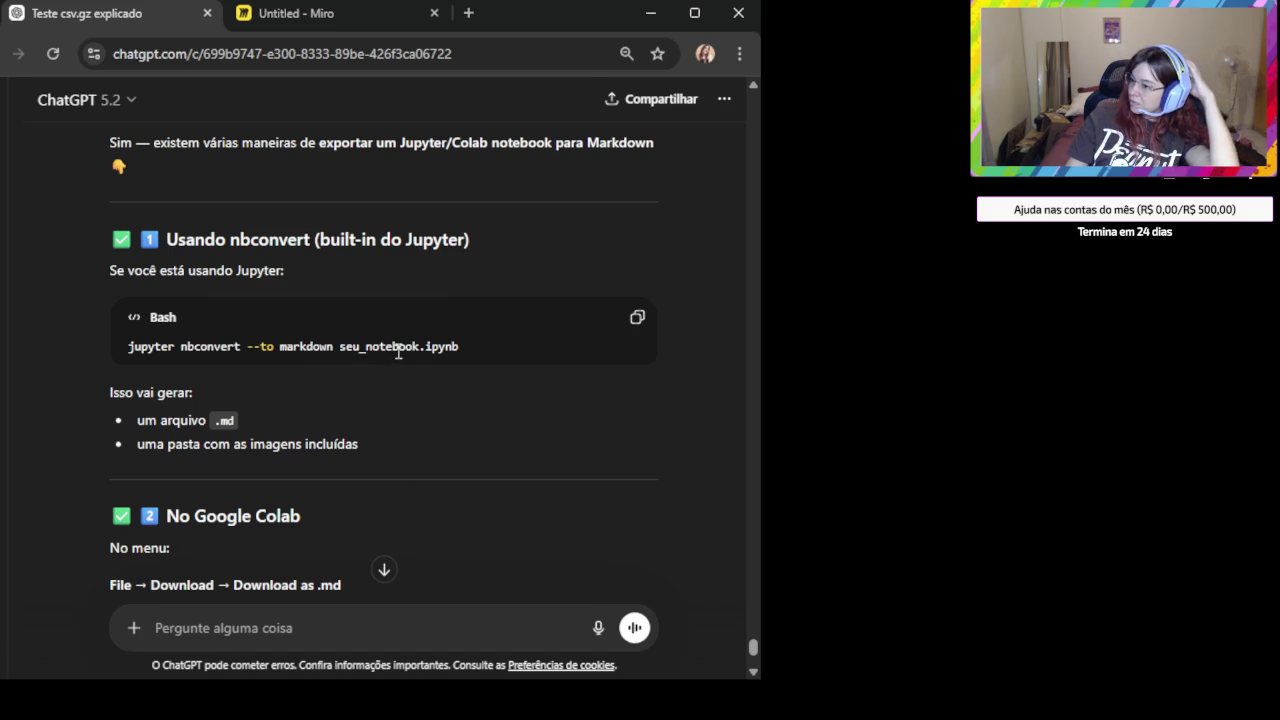
scroll(398, 352, "down", 1)
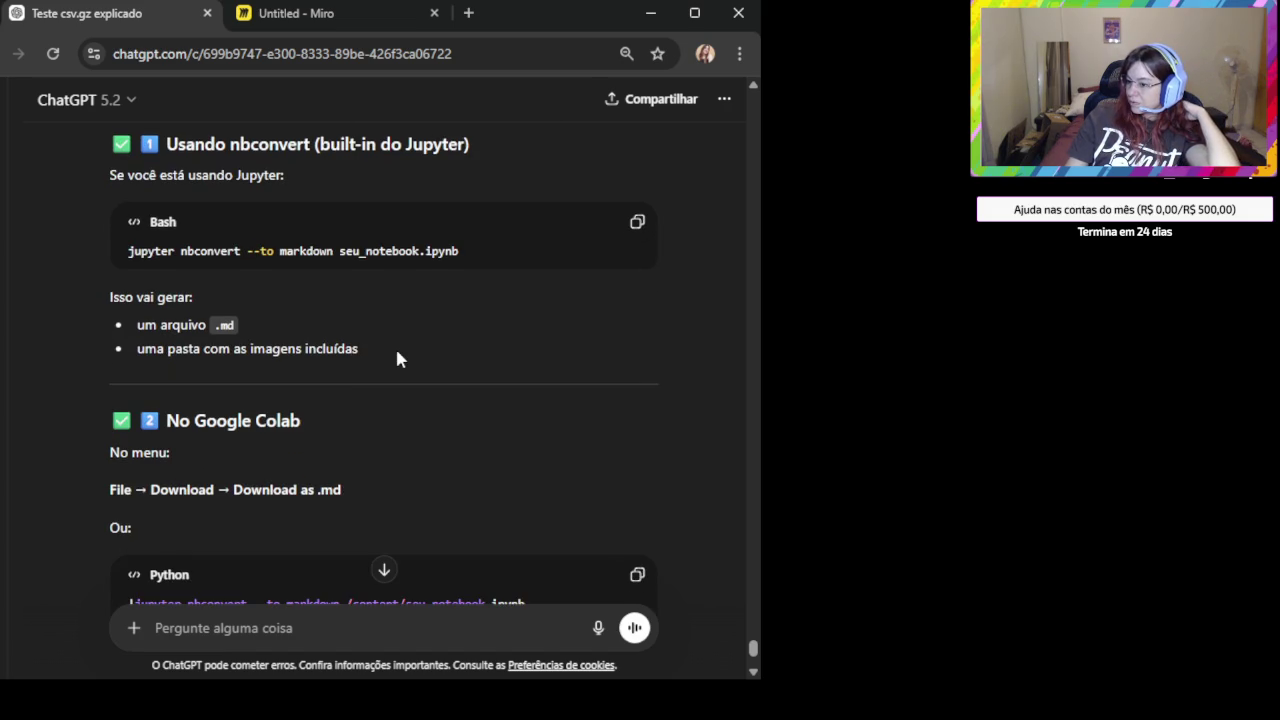
scroll(397, 354, "down", 2)
scroll(395, 360, "down", 1)
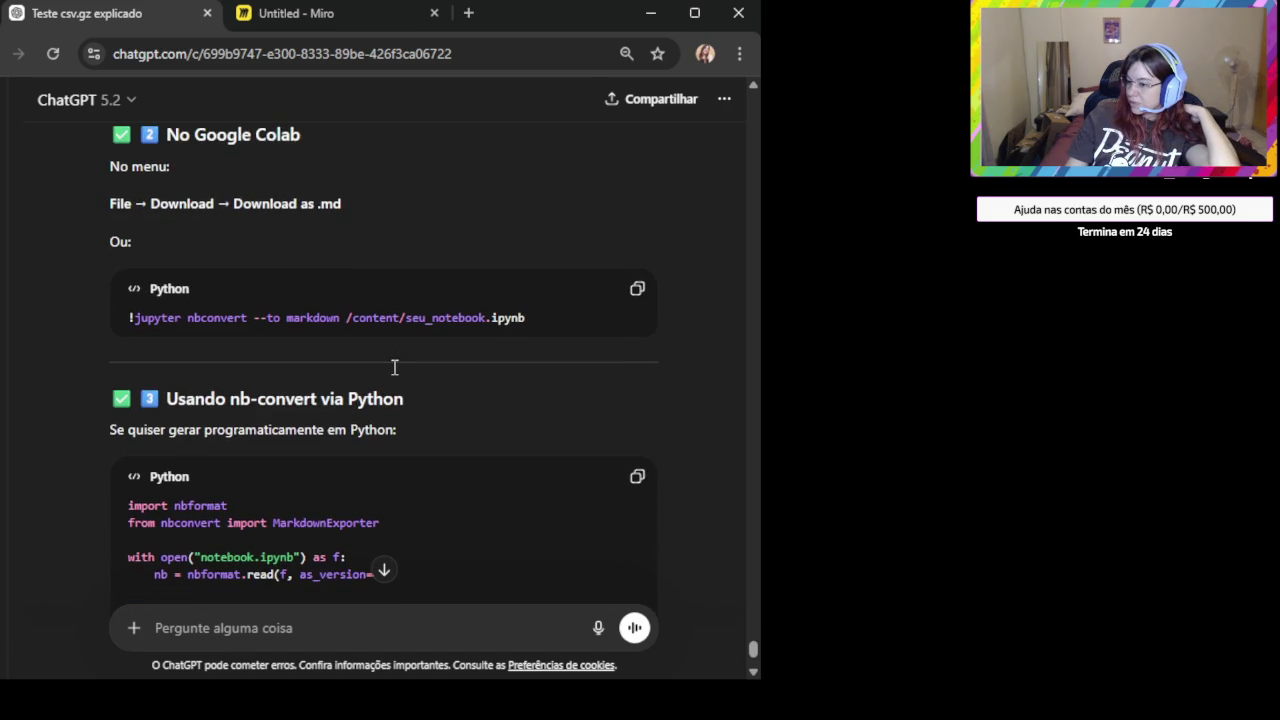
scroll(394, 368, "down", 1)
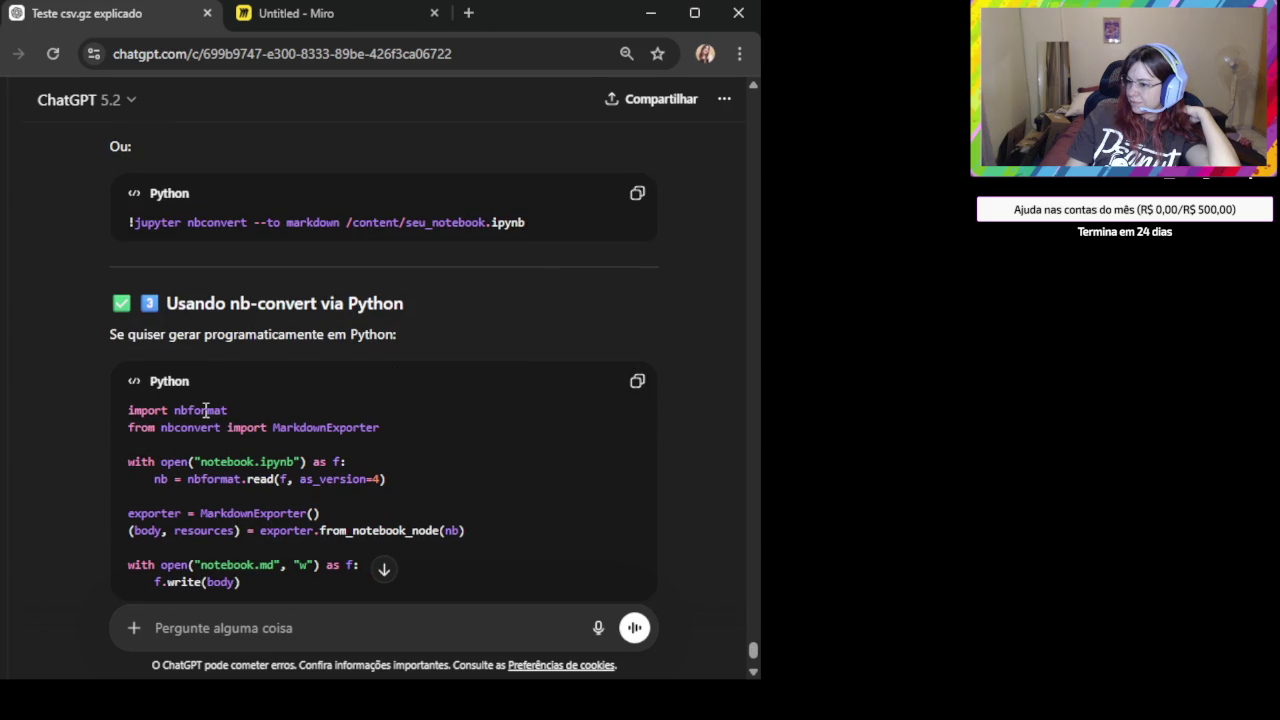
left_click_drag(395, 427, 131, 436)
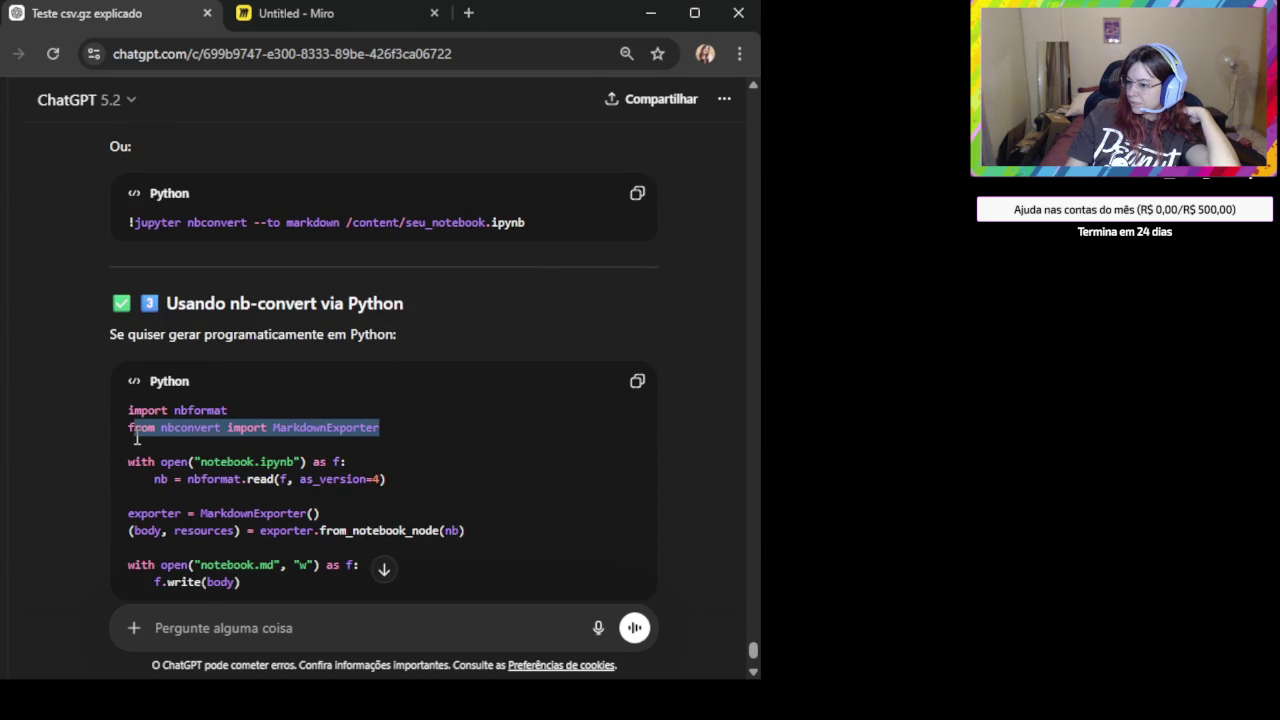
scroll(260, 408, "down", 2)
left_click(308, 427)
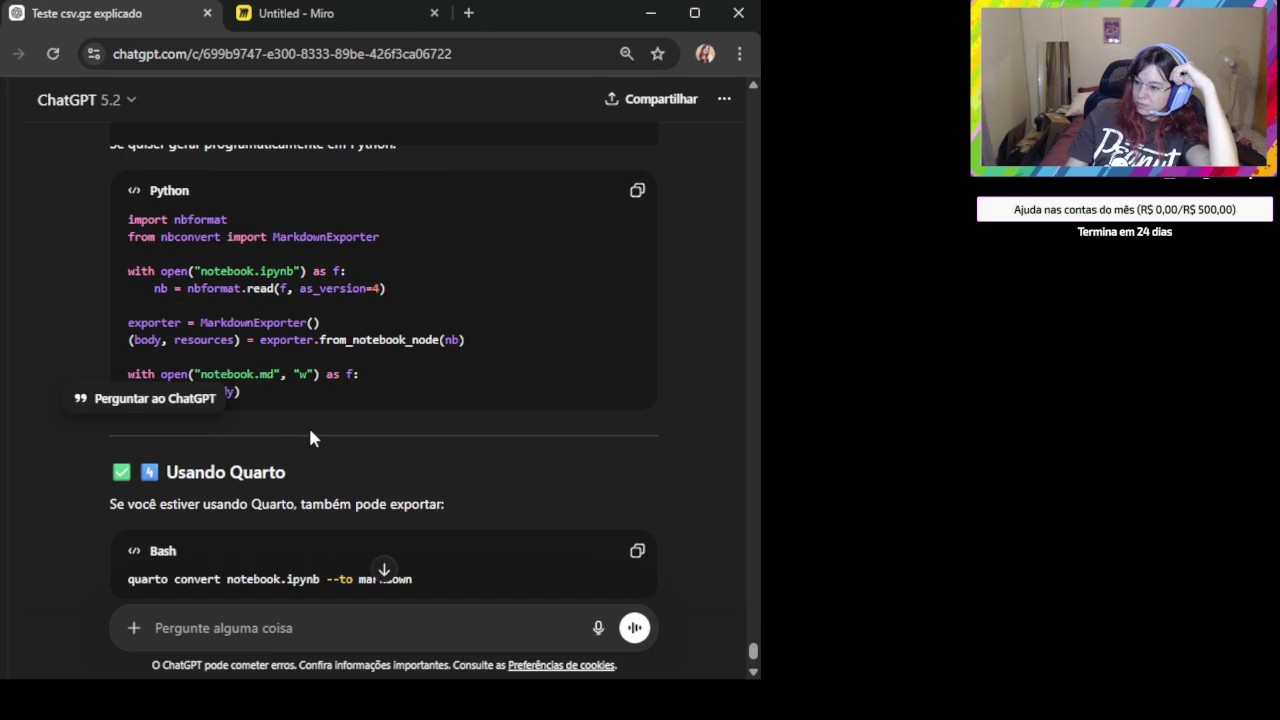
Highlight the sentence about exporting the notebook with Quarto.
scroll(480, 440, "down", 2)
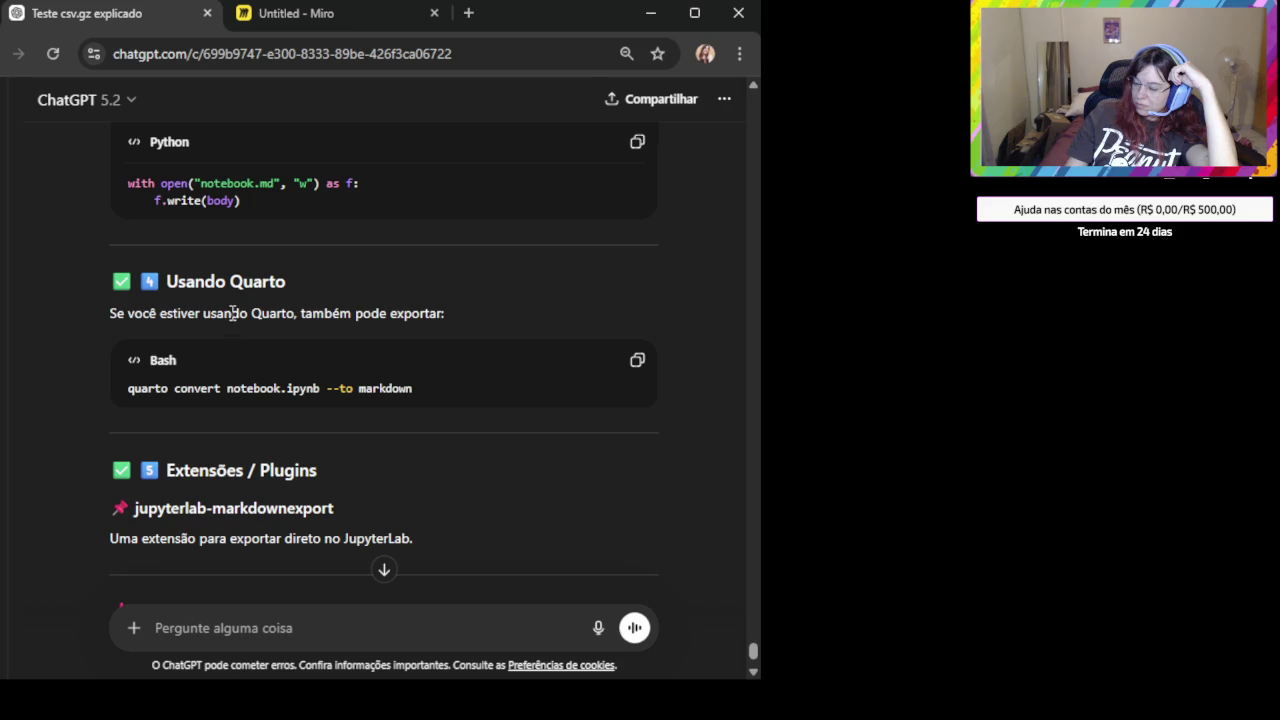
left_click_drag(231, 314, 454, 320)
scroll(418, 422, "down", 1)
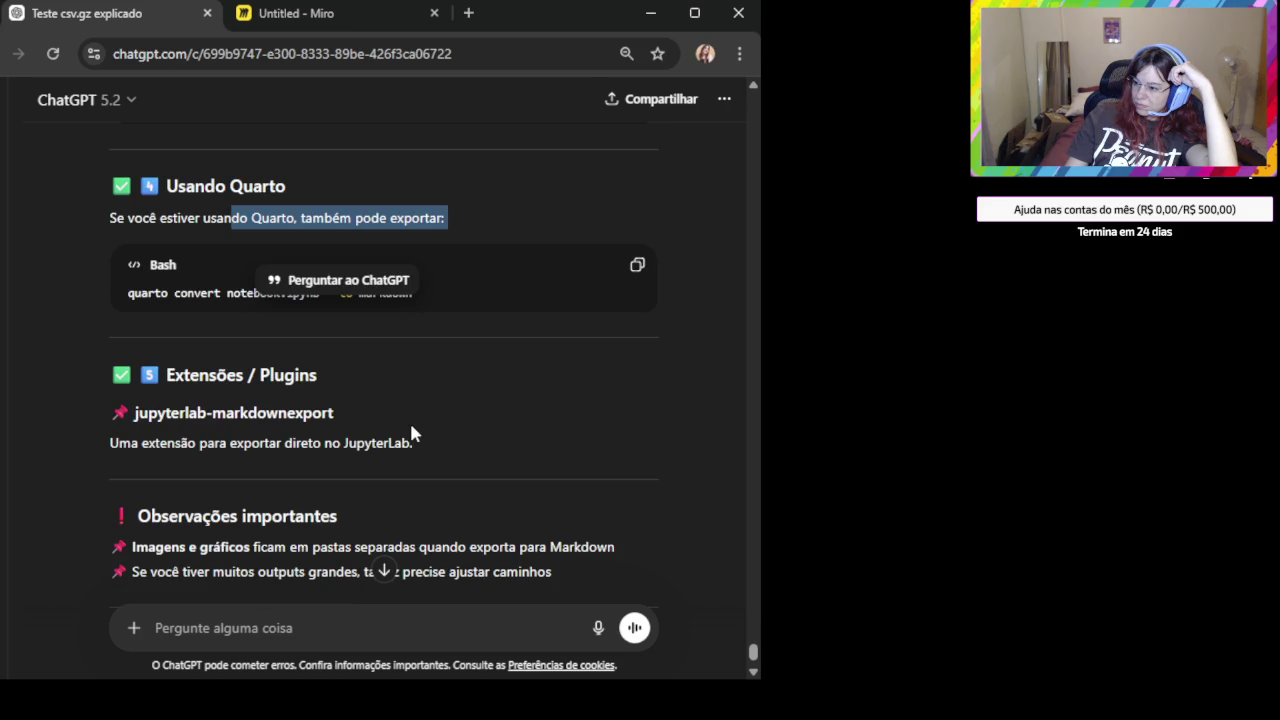
scroll(409, 420, "up", 2)
scroll(409, 420, "up", 5)
scroll(408, 420, "up", 1)
scroll(390, 470, "down", 1)
scroll(375, 517, "down", 2)
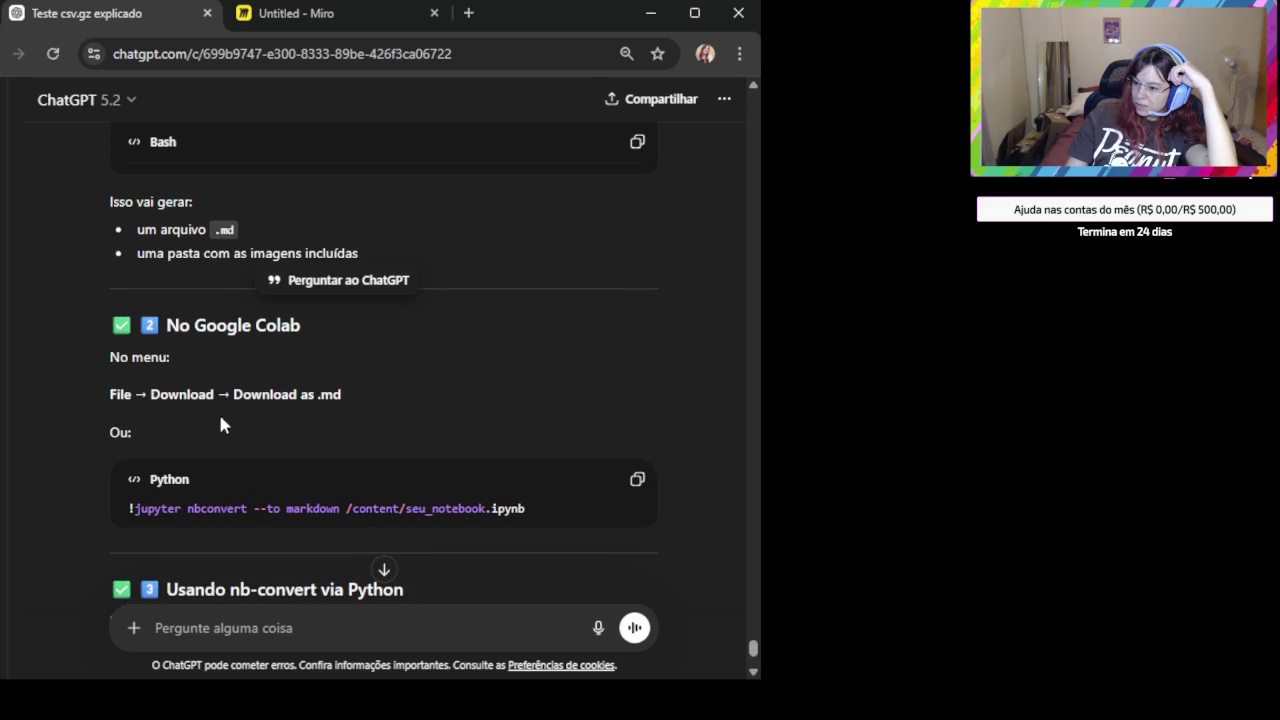
Select the Colab !jupyter nbconvert command line, then deselect it.
triple_click(243, 511)
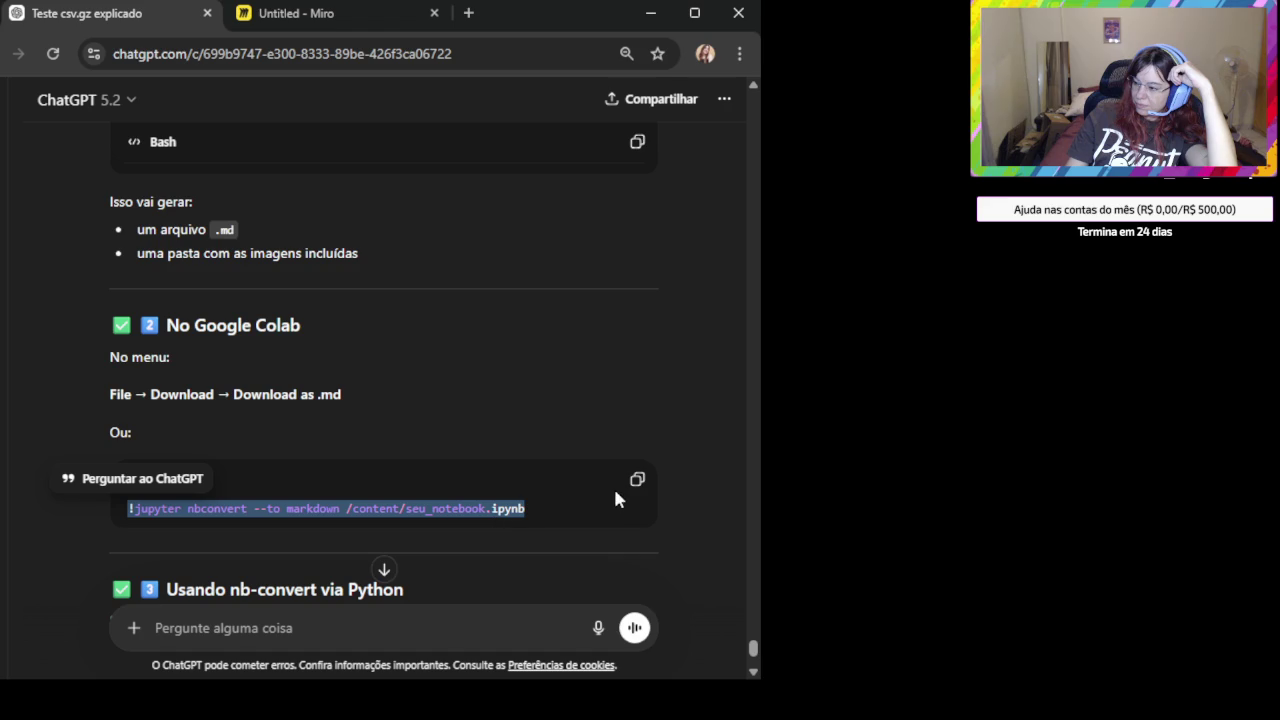
scroll(580, 497, "down", 2)
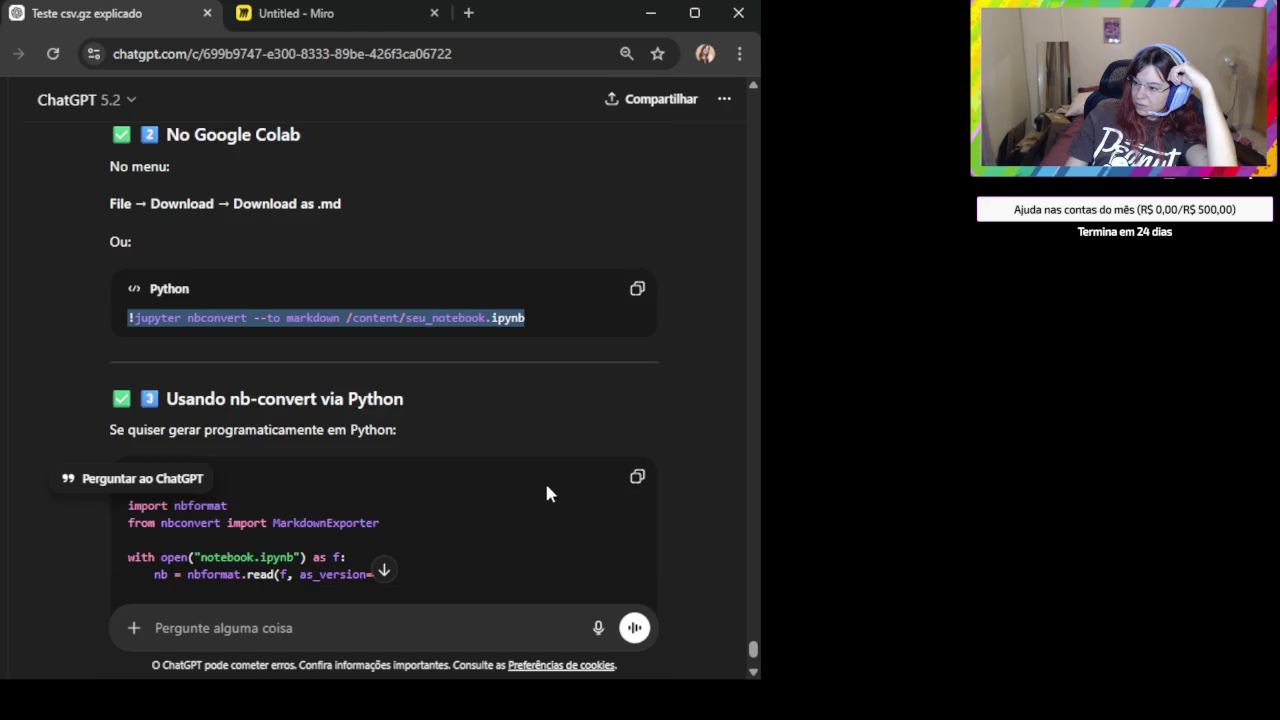
scroll(399, 425, "up", 2)
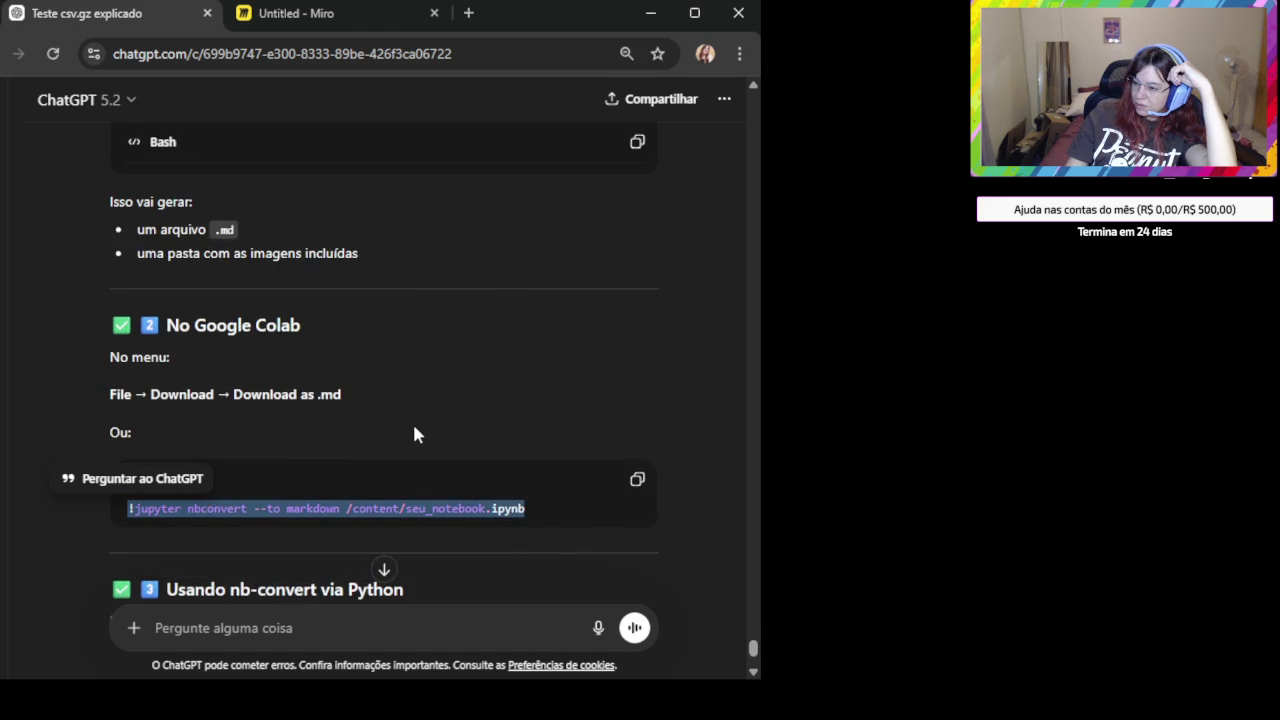
left_click(327, 420)
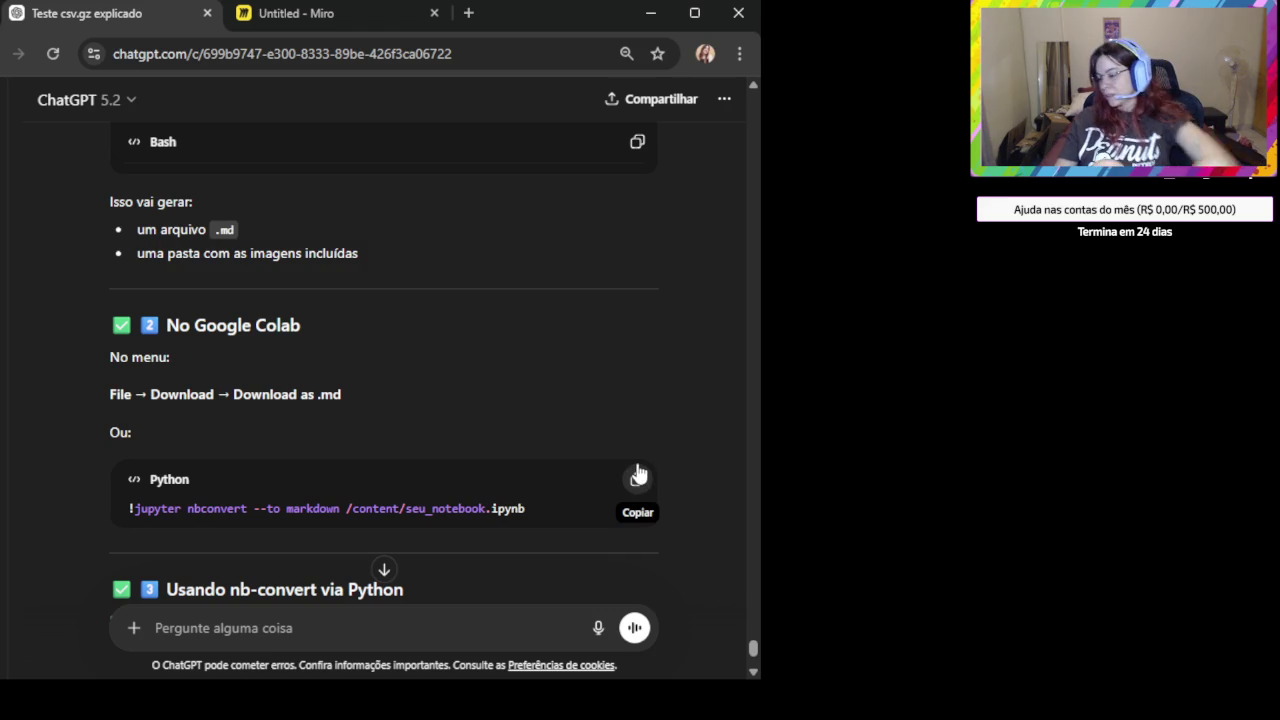
scroll(381, 345, "up", 3)
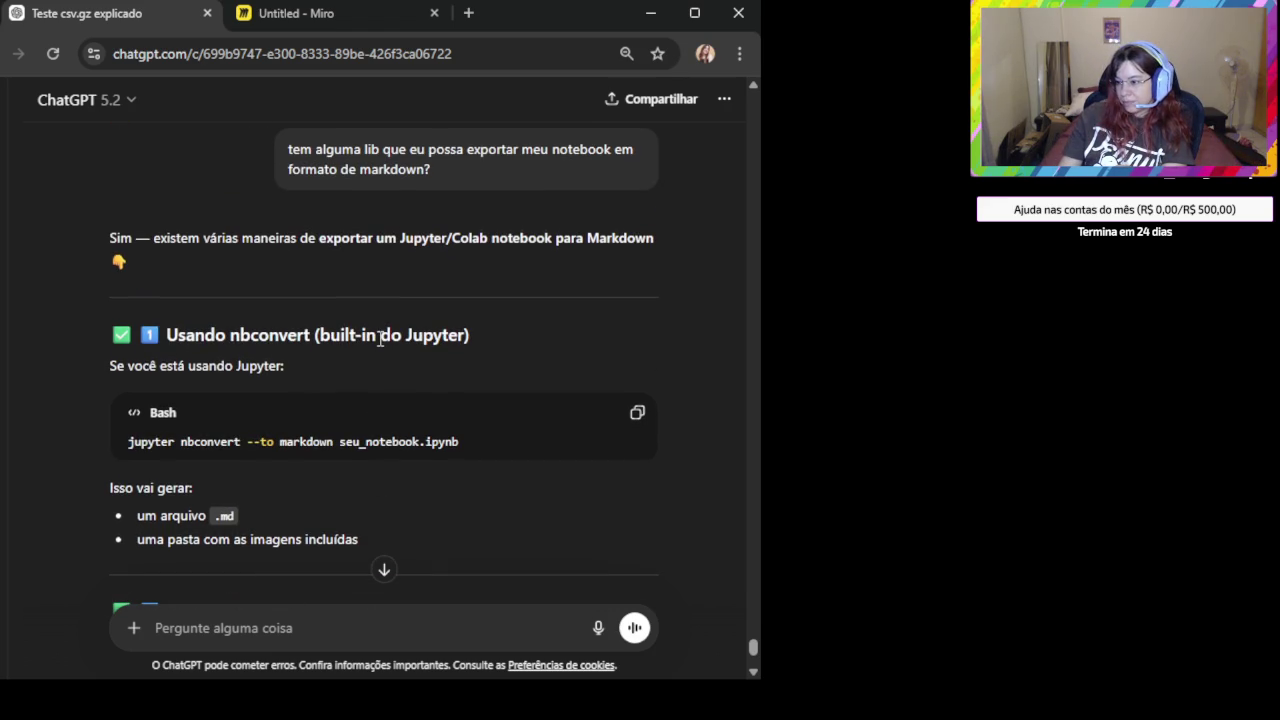